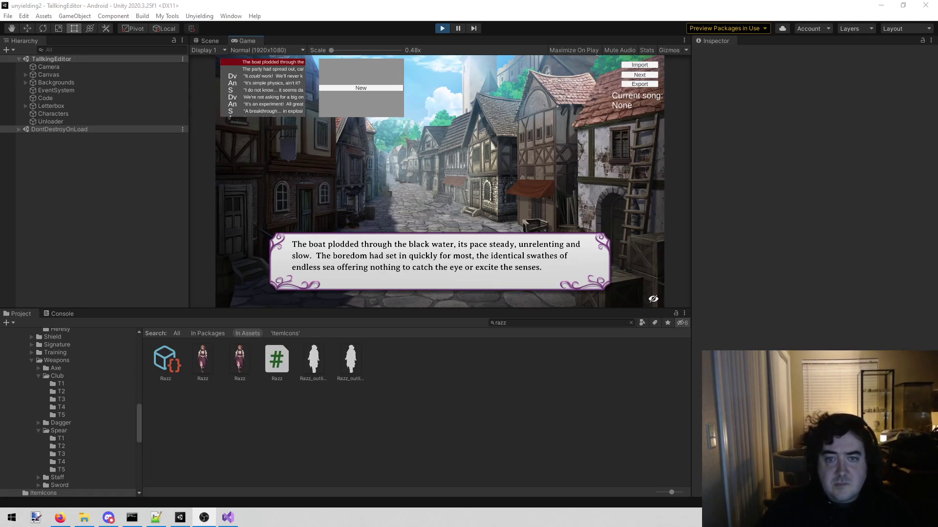
# Step: Start a new command on the opening narration line and maximize the Game view
pyautogui.click(276, 105)
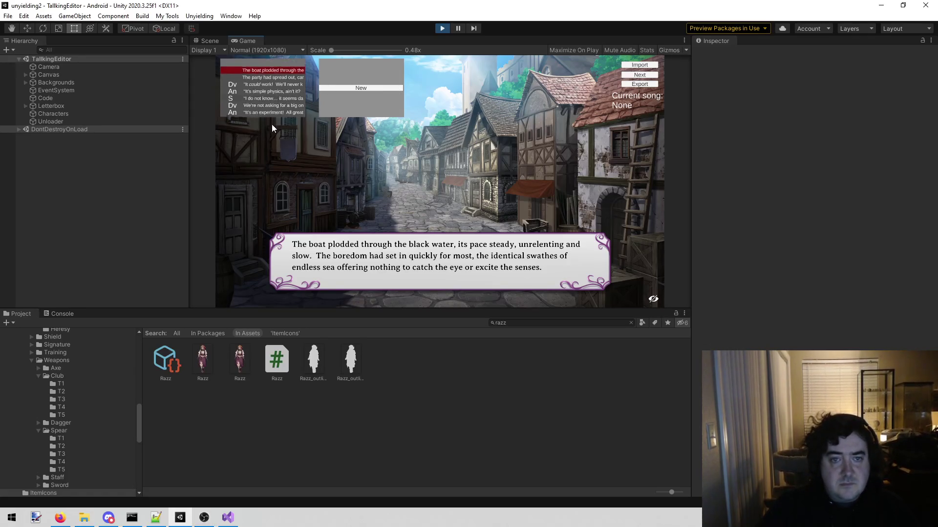
pyautogui.click(329, 88)
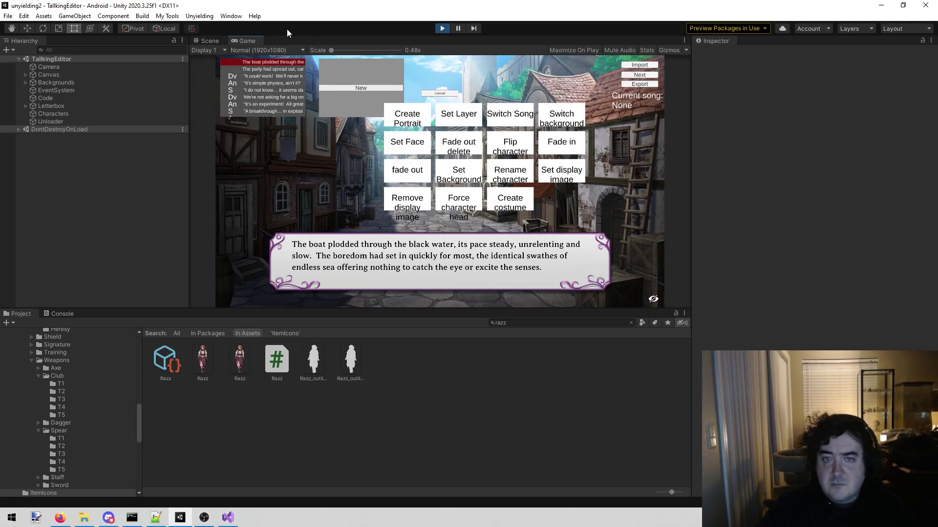
pyautogui.rightClick(256, 40)
pyautogui.click(279, 65)
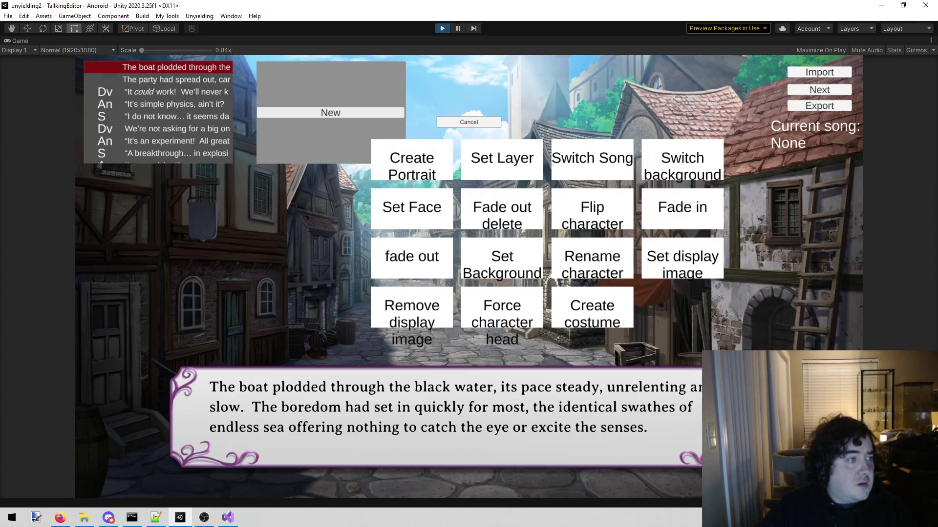
pyautogui.hotkey('alt', 'Tab')
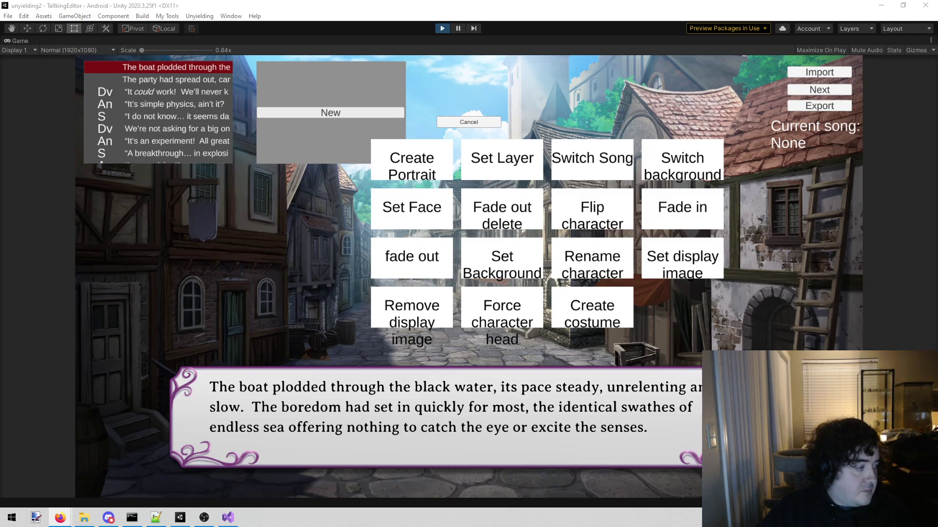
pyautogui.hotkey('alt', 'Tab')
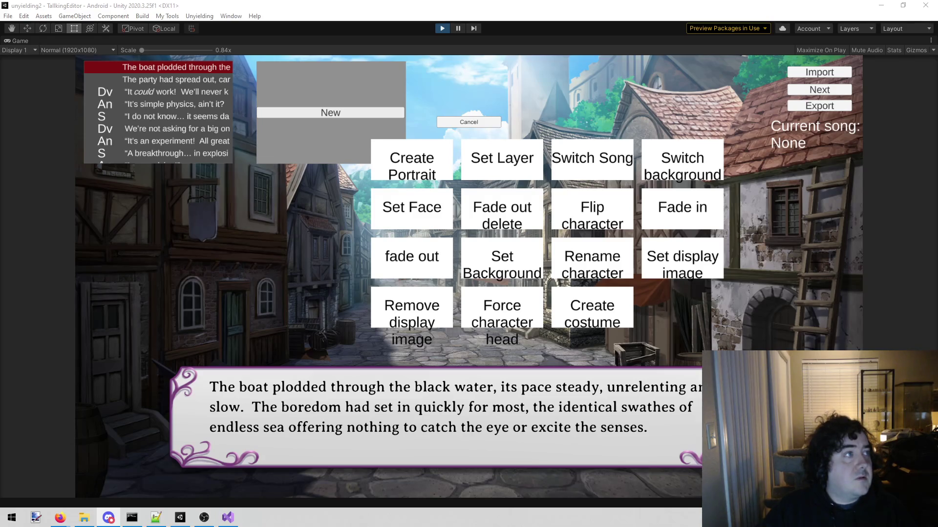
pyautogui.hotkey('alt', 'Tab')
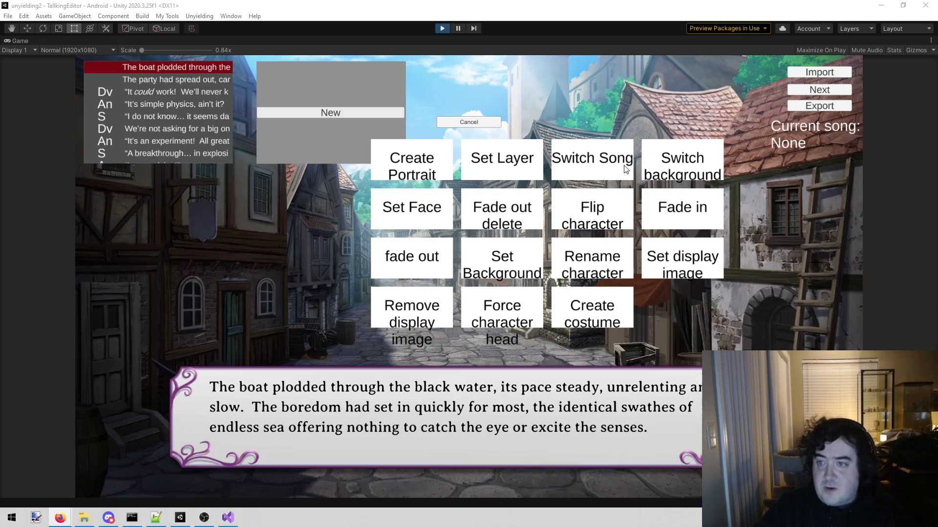
# Step: Add a Switch Song command that sets the song to Travel
pyautogui.click(612, 166)
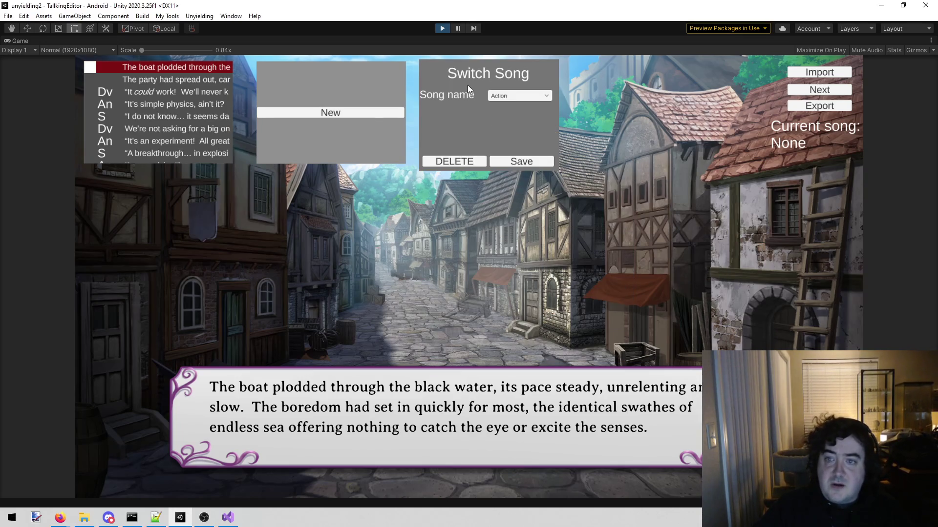
pyautogui.click(509, 97)
pyautogui.scroll(-3, 511, 127)
pyautogui.click(513, 144)
pyautogui.click(514, 161)
# Step: Add a Set Background command that sets the background to Boat
pyautogui.click(352, 109)
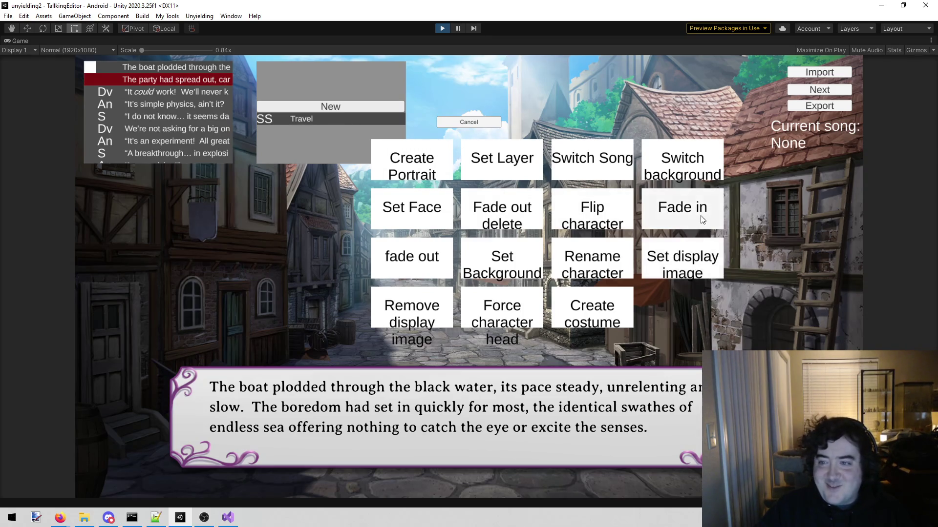
pyautogui.click(683, 178)
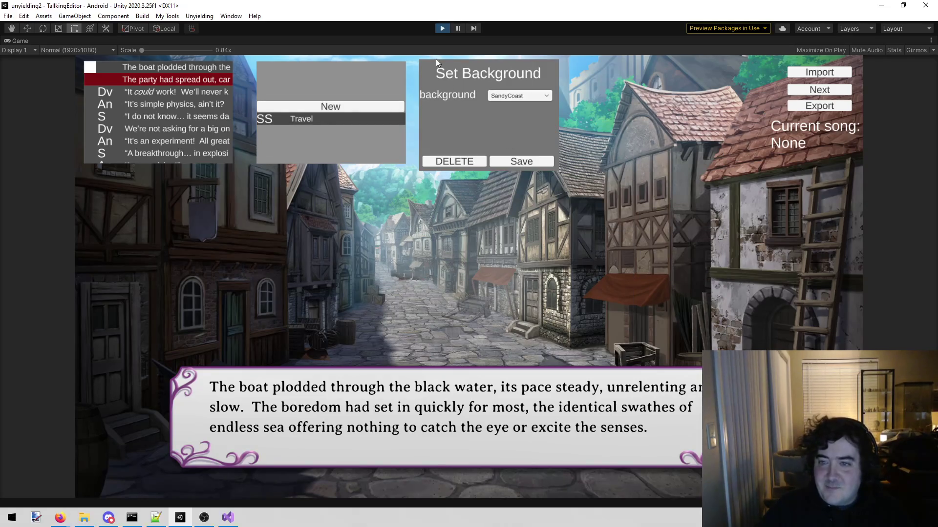
pyautogui.click(503, 95)
pyautogui.scroll(-5, 513, 137)
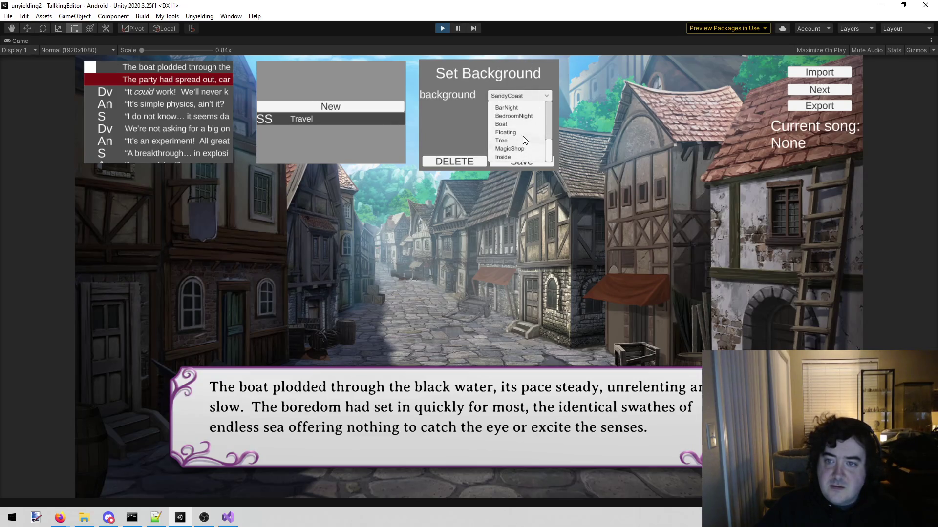
pyautogui.click(521, 125)
pyautogui.click(524, 160)
# Step: Preview the line, abandon a Create Portrait command, and select Dv's 'It could work!' line
pyautogui.click(187, 68)
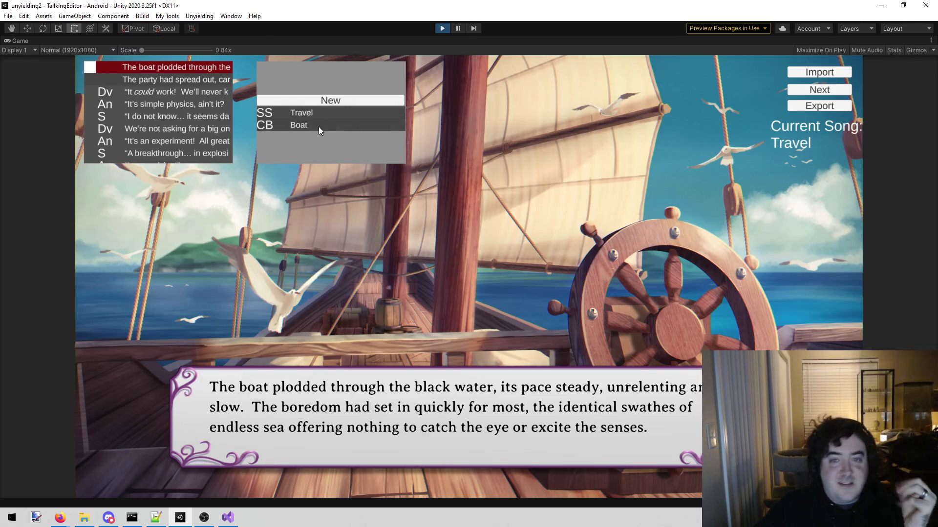
pyautogui.click(336, 99)
pyautogui.click(402, 155)
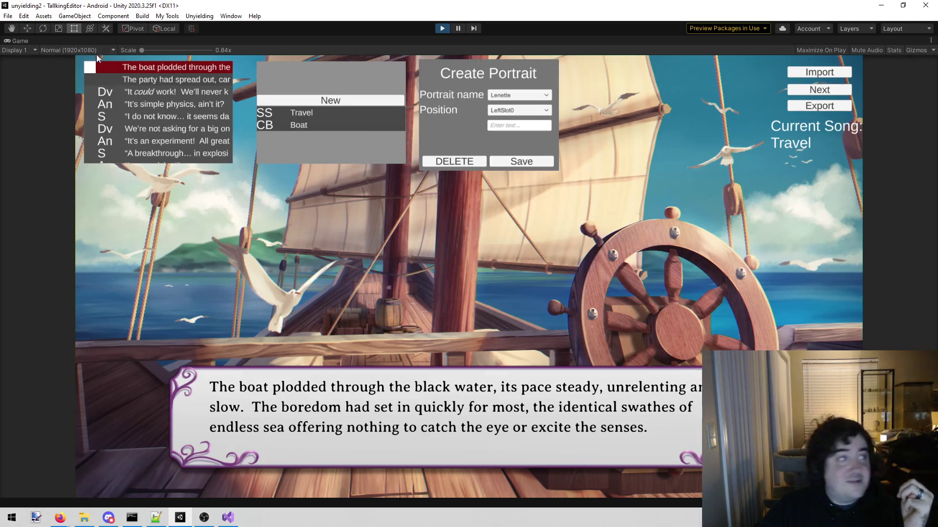
pyautogui.hotkey('alt', 'Tab')
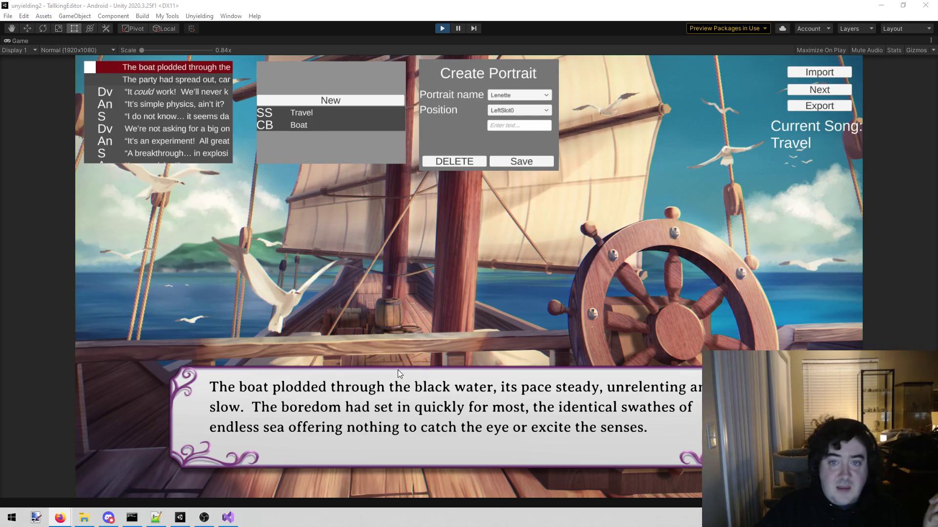
pyautogui.click(472, 162)
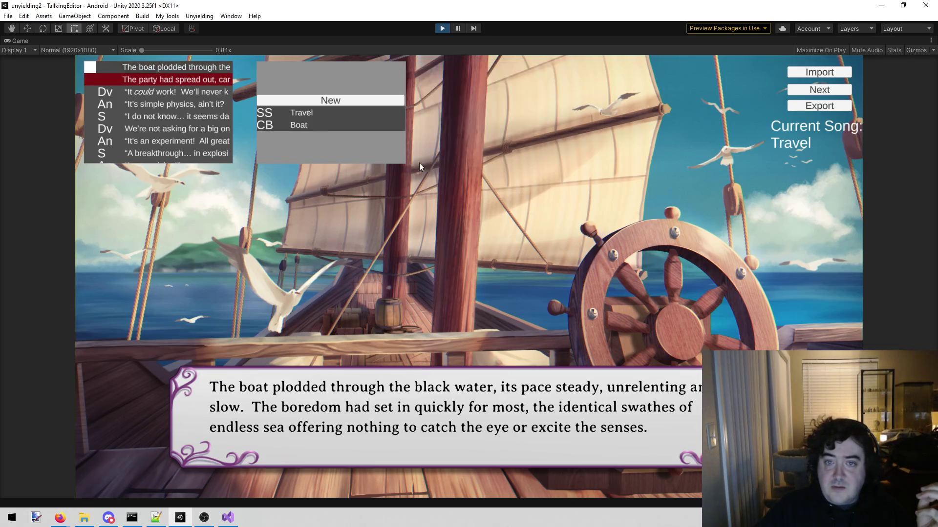
pyautogui.click(175, 89)
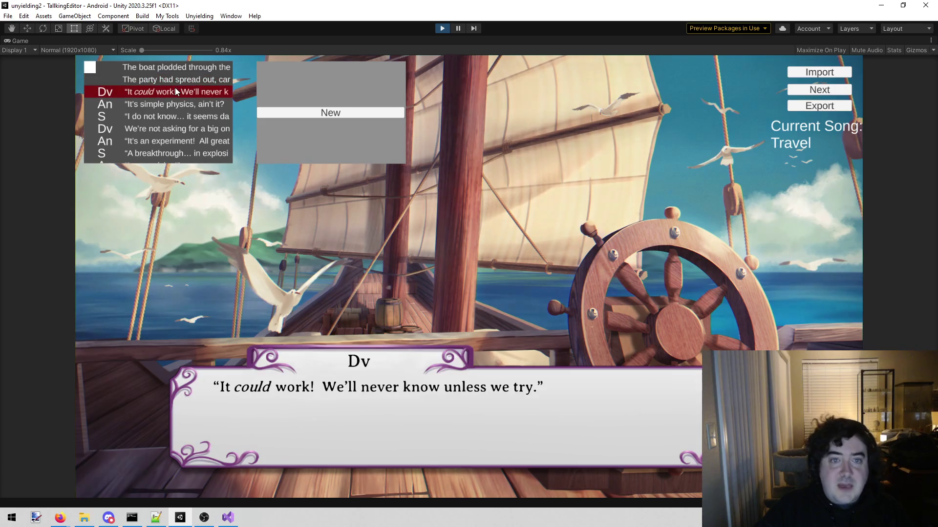
# Step: Add a Create Portrait command placing Sara at LeftSlot1 on Dv's line
pyautogui.click(382, 116)
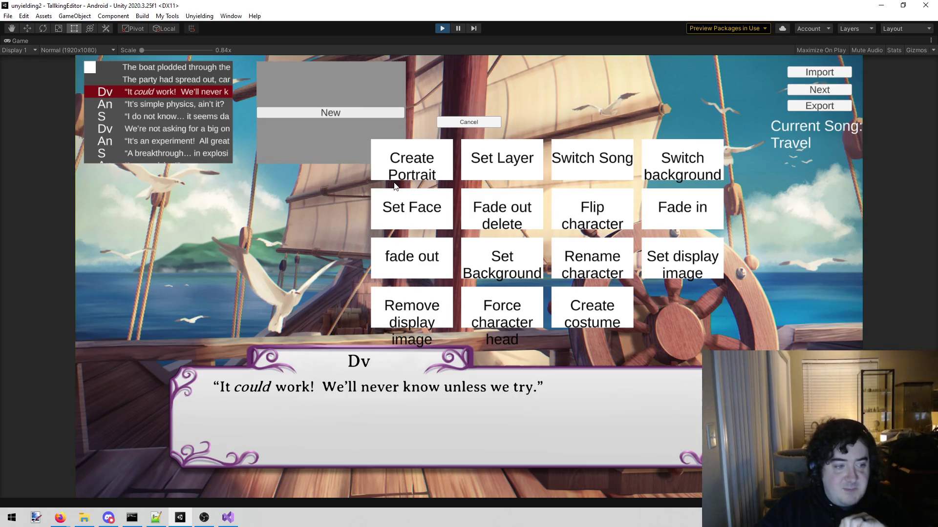
pyautogui.click(430, 176)
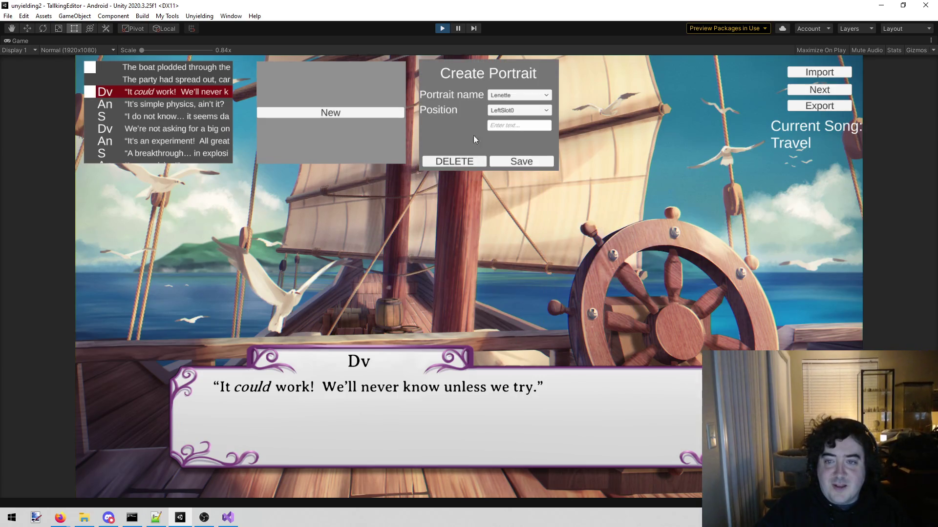
pyautogui.click(509, 93)
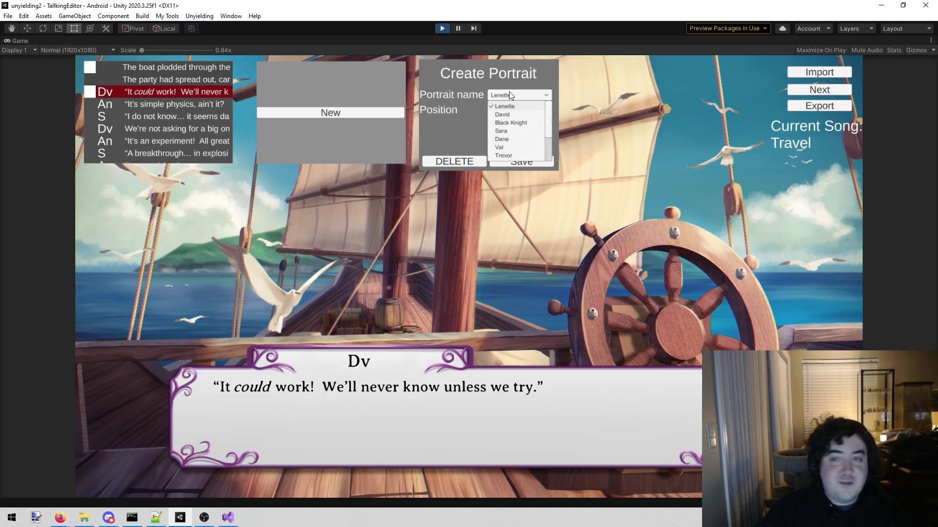
pyautogui.click(510, 131)
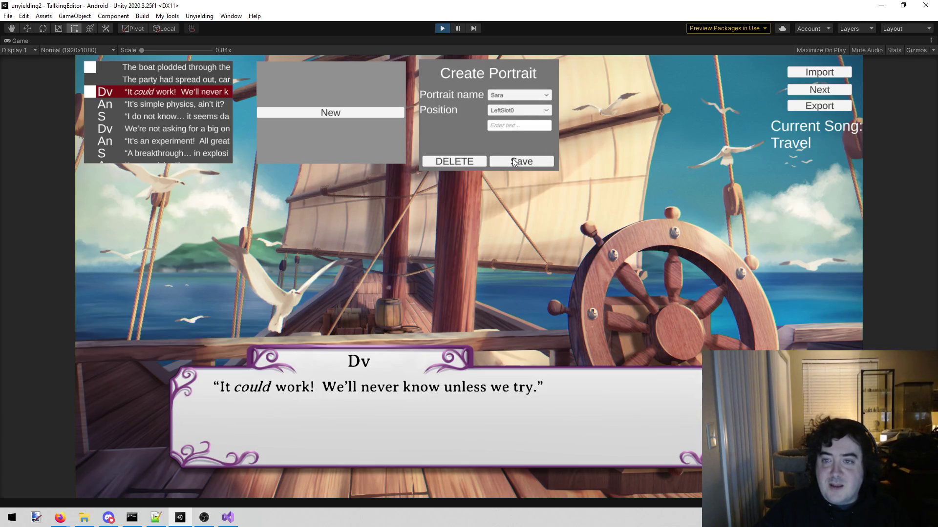
pyautogui.click(526, 111)
pyautogui.click(520, 129)
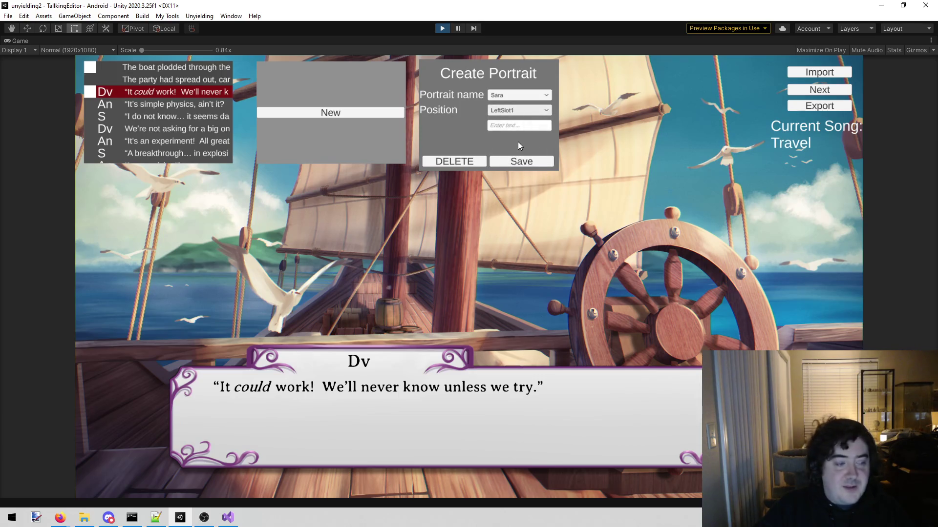
pyautogui.click(521, 163)
# Step: Add a Create Portrait command placing David at LeftSlot2
pyautogui.click(300, 105)
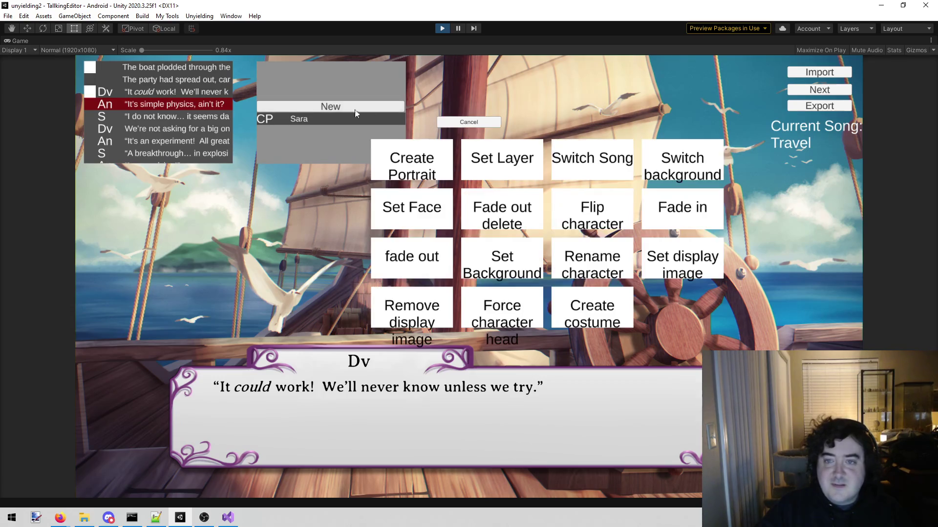
pyautogui.click(414, 157)
pyautogui.click(506, 96)
pyautogui.click(508, 114)
pyautogui.click(514, 111)
pyautogui.click(514, 137)
pyautogui.click(517, 160)
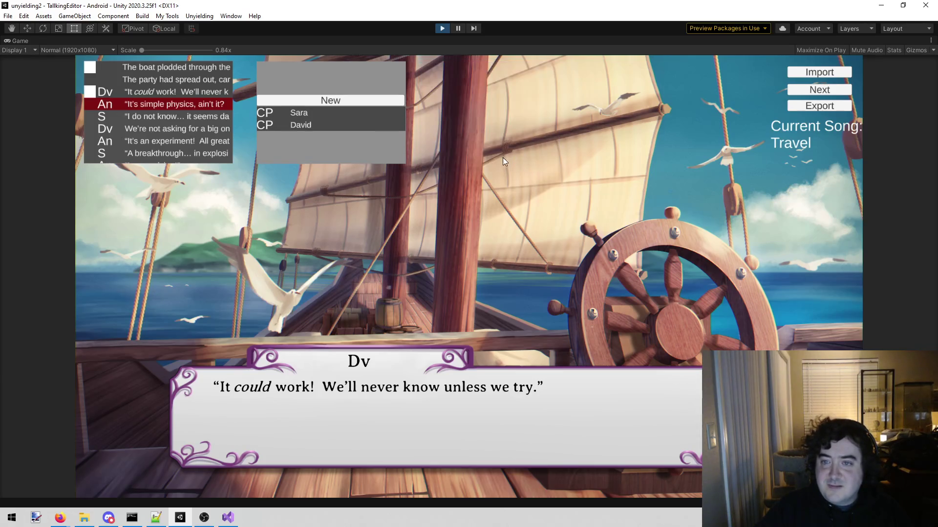
# Step: Add an Anne portrait command and preview Dv's line with all three characters
pyautogui.click(345, 100)
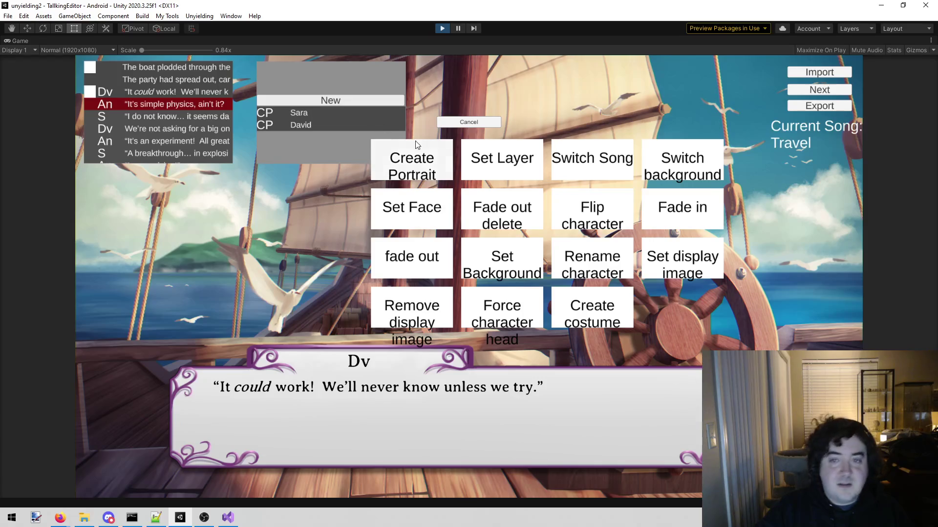
pyautogui.click(411, 164)
pyautogui.click(530, 94)
pyautogui.scroll(-2, 513, 155)
pyautogui.click(523, 153)
pyautogui.click(518, 110)
pyautogui.click(509, 156)
pyautogui.click(521, 162)
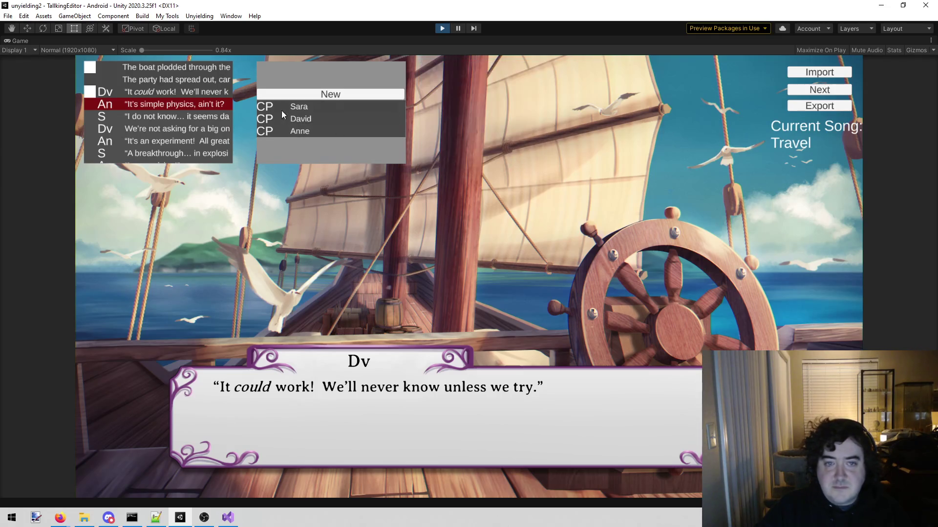
pyautogui.click(154, 93)
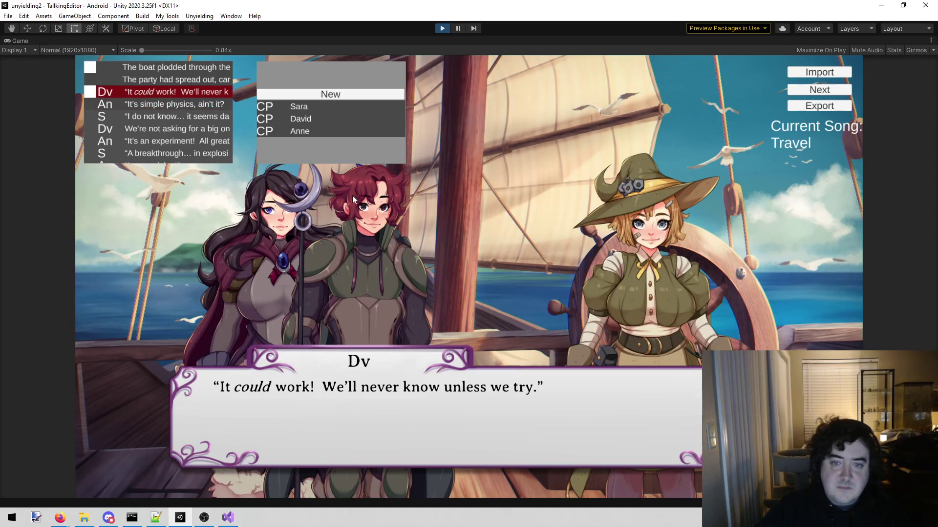
pyautogui.click(339, 93)
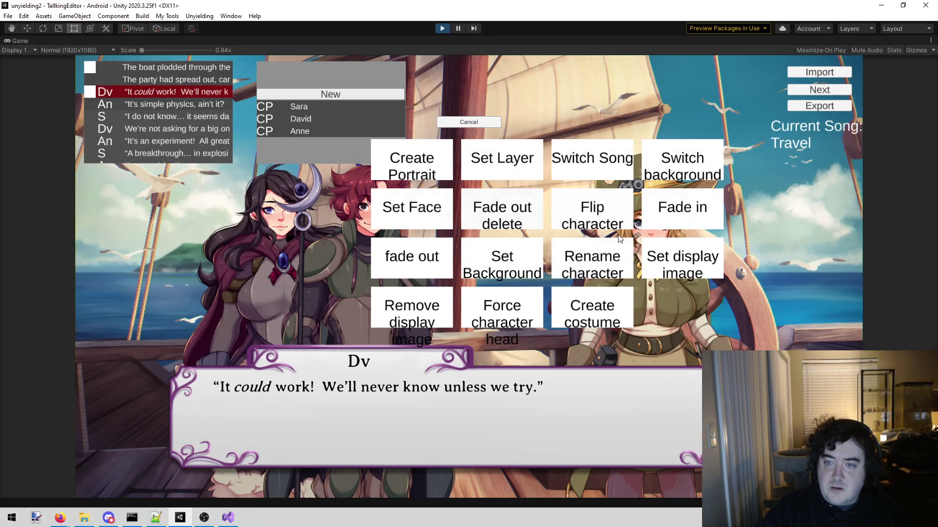
# Step: Add a Set Layer command and change its portrait to Sara with layer 3
pyautogui.click(493, 161)
pyautogui.click(529, 92)
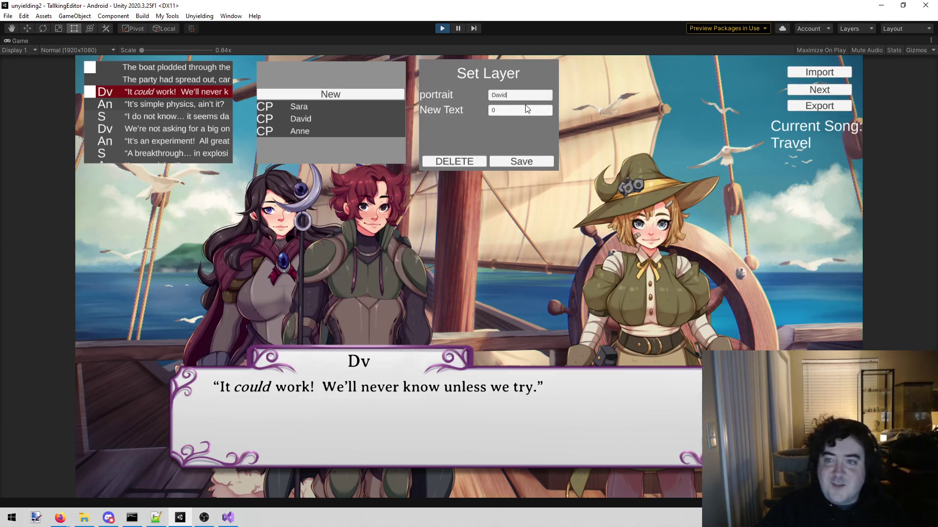
pyautogui.click(520, 162)
pyautogui.click(185, 89)
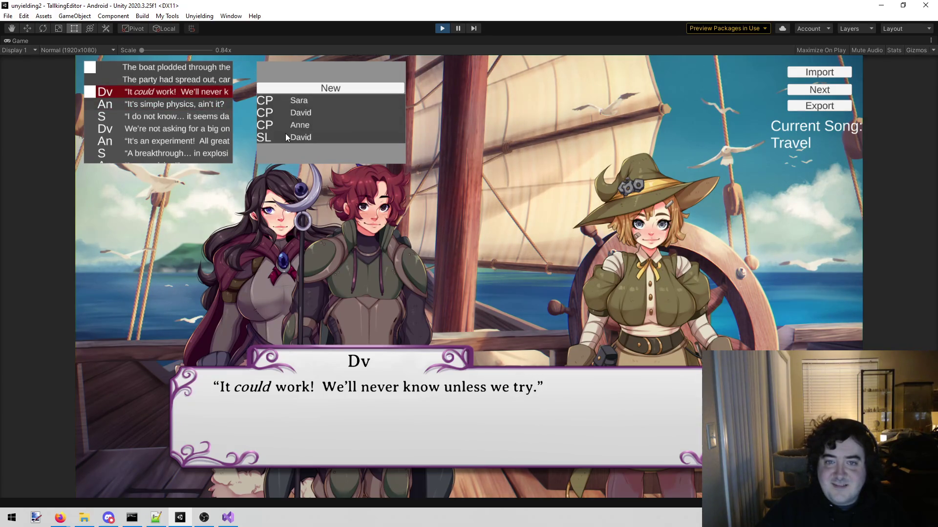
pyautogui.click(160, 102)
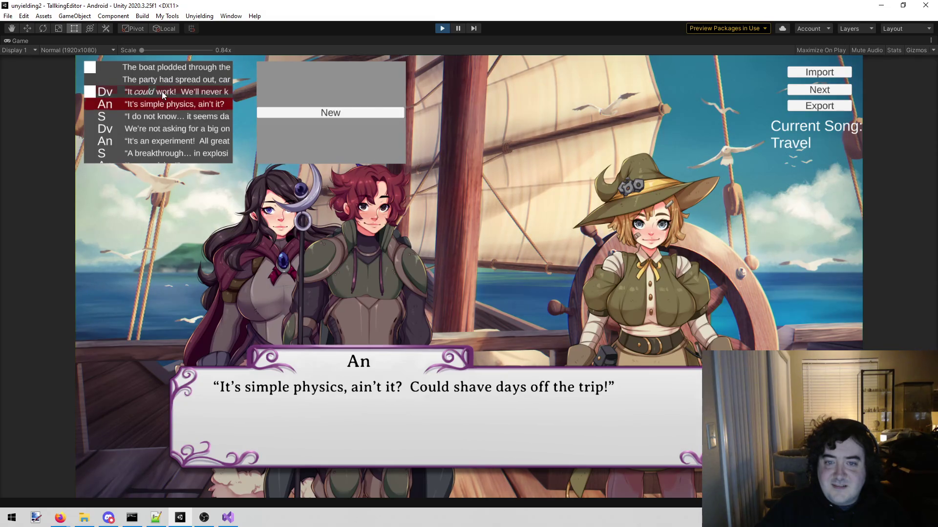
pyautogui.click(162, 92)
pyautogui.click(325, 138)
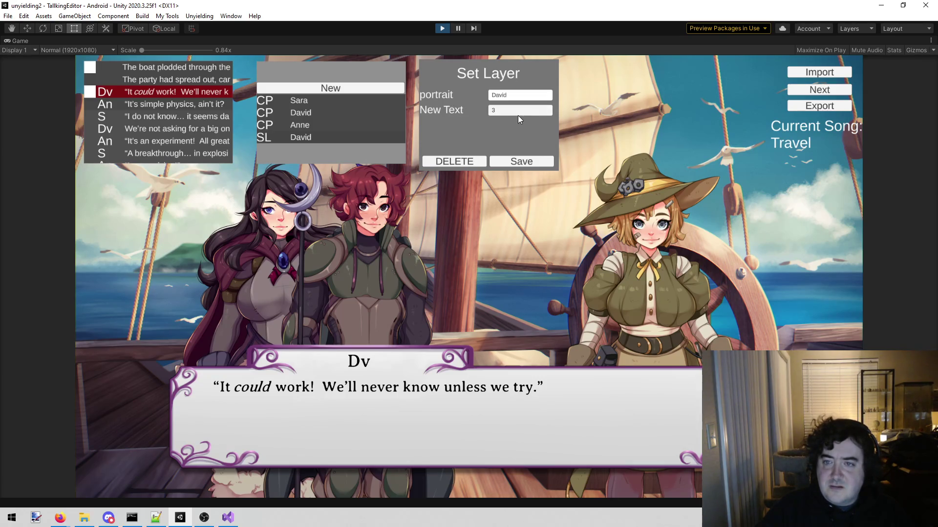
pyautogui.click(519, 95)
pyautogui.write('Sara')
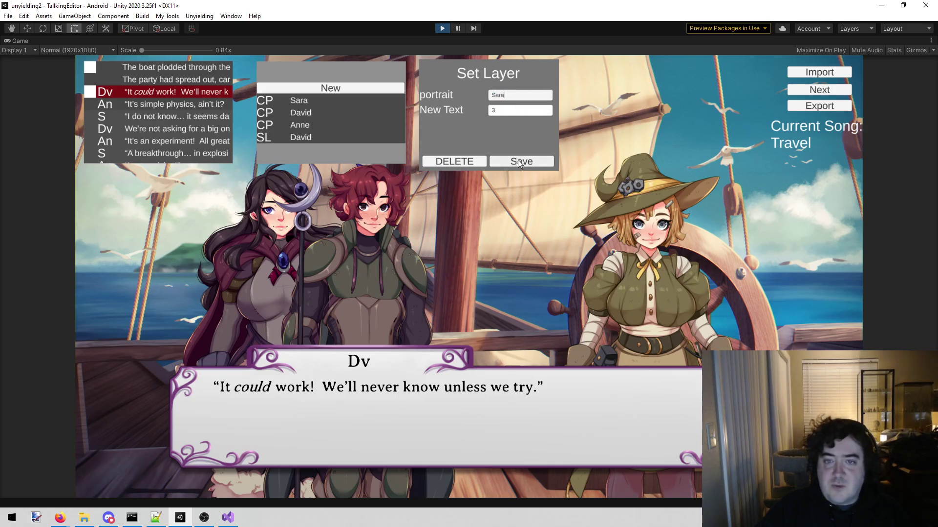
pyautogui.click(518, 161)
pyautogui.click(175, 96)
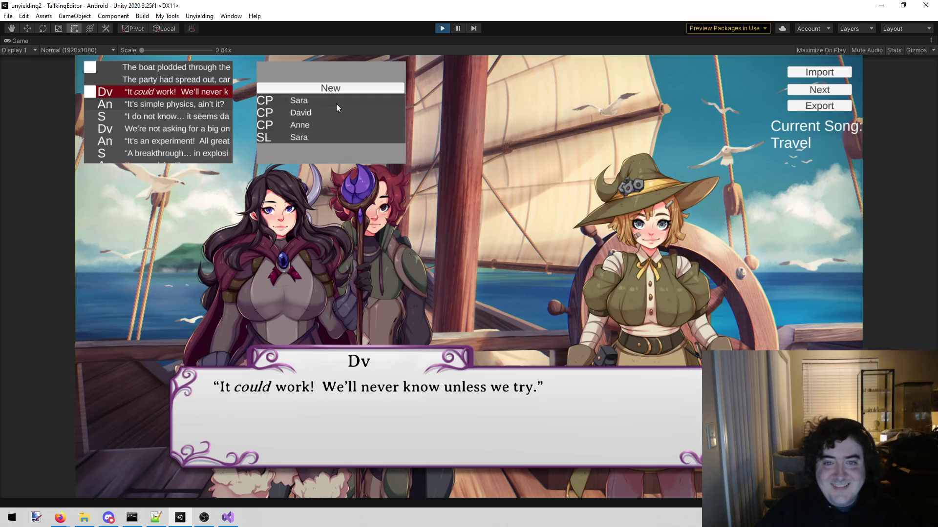
# Step: Change David's portrait position to LeftSlot0
pyautogui.click(327, 112)
pyautogui.click(499, 105)
pyautogui.click(503, 120)
pyautogui.click(512, 166)
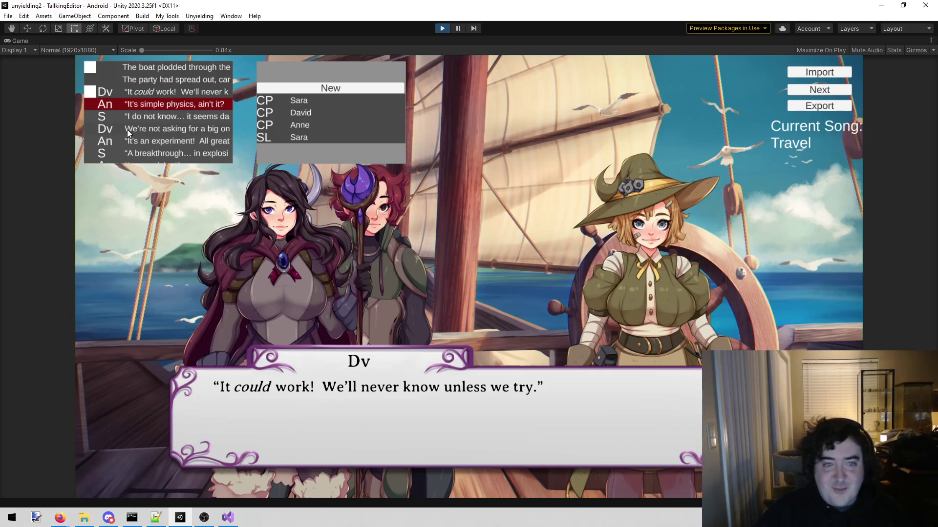
# Step: Step from An's line through the dialogue to S's 'And you are certain that nothing bad will happen.'
pyautogui.click(173, 104)
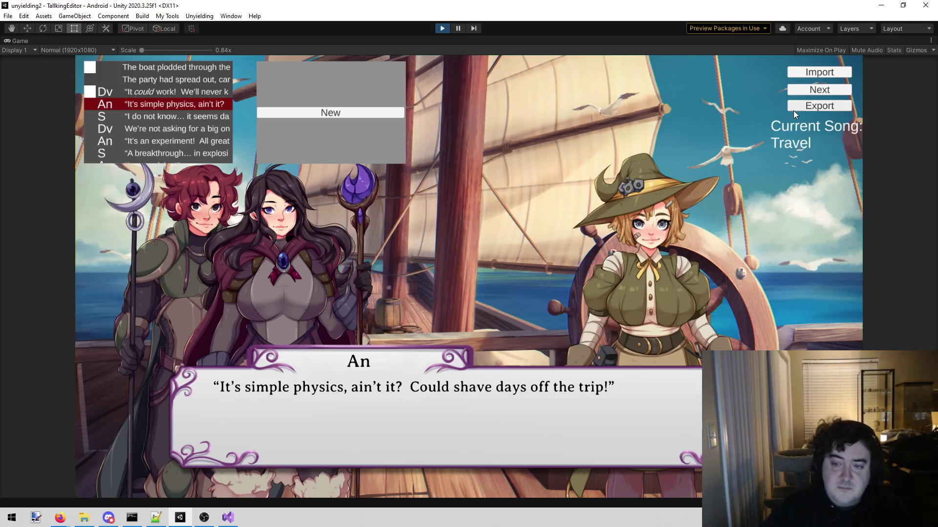
pyautogui.click(817, 90)
pyautogui.click(816, 90)
pyautogui.click(815, 89)
pyautogui.click(815, 89)
pyautogui.click(816, 89)
pyautogui.click(815, 89)
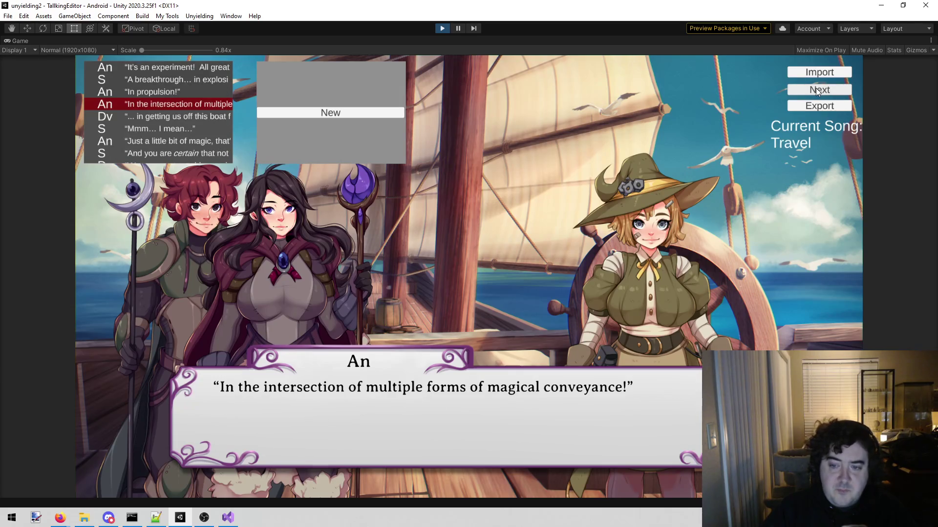
pyautogui.scroll(3, 185, 109)
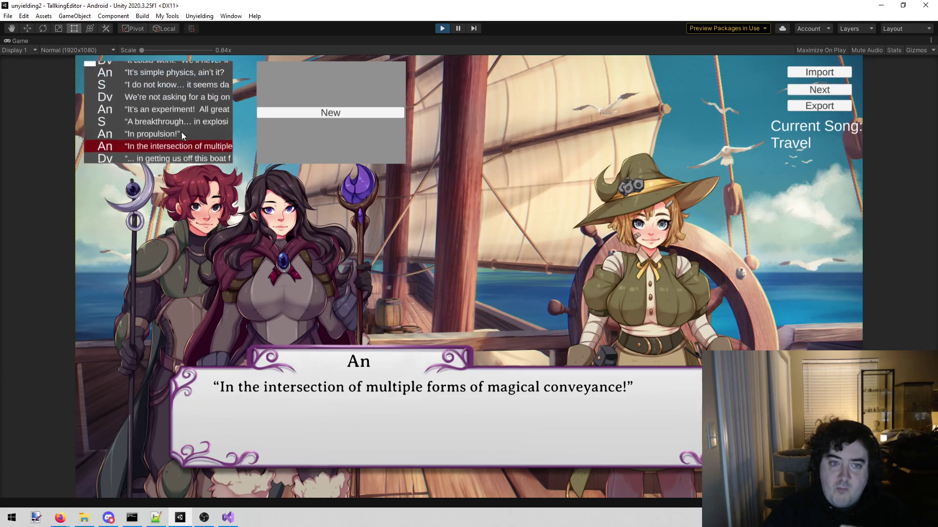
pyautogui.scroll(1, 185, 109)
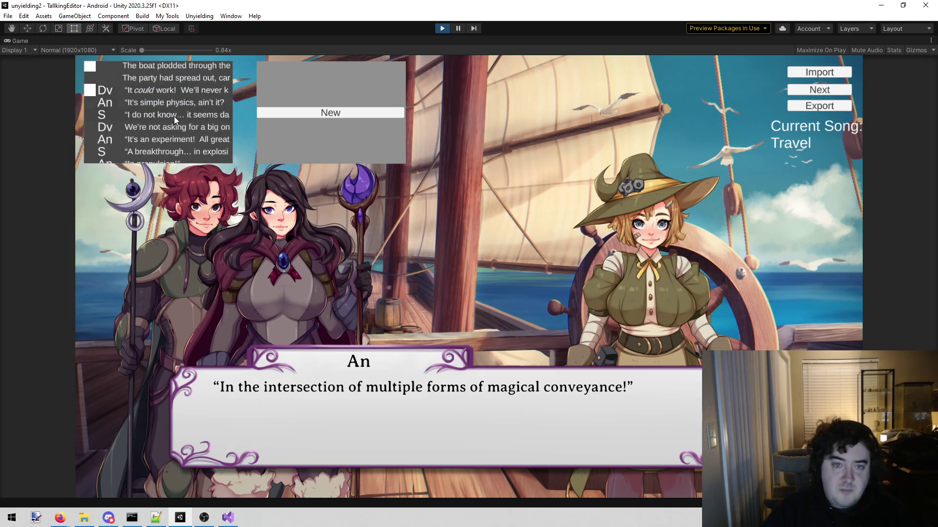
pyautogui.click(803, 91)
pyautogui.click(803, 91)
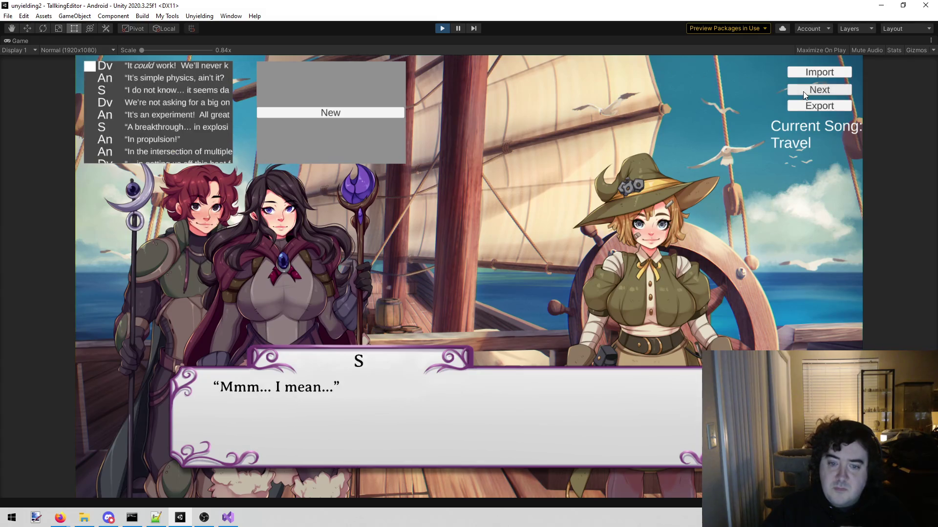
pyautogui.click(802, 92)
pyautogui.click(803, 92)
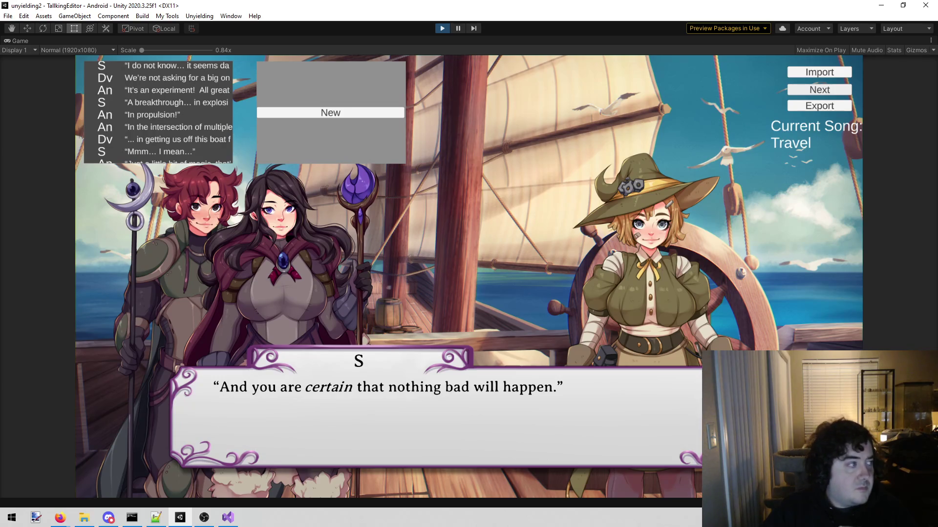
pyautogui.hotkey('alt', 'Tab')
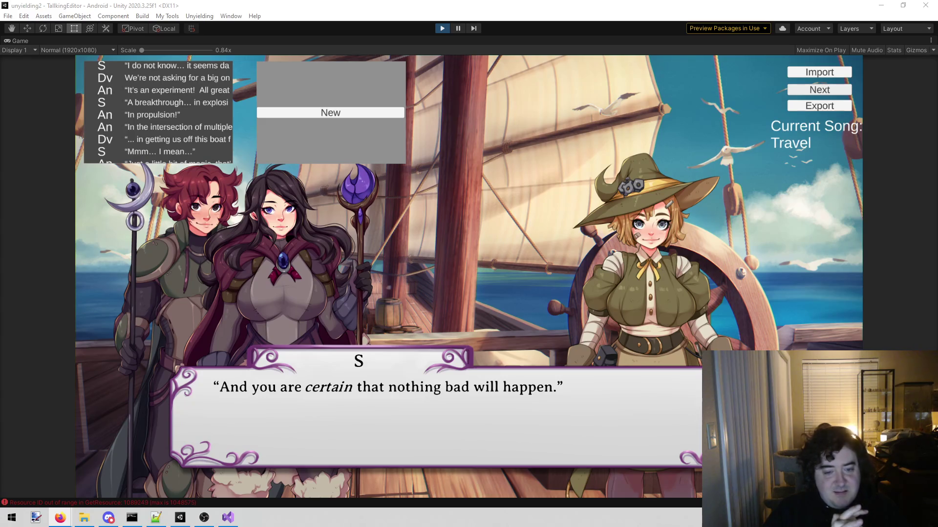
pyautogui.click(812, 109)
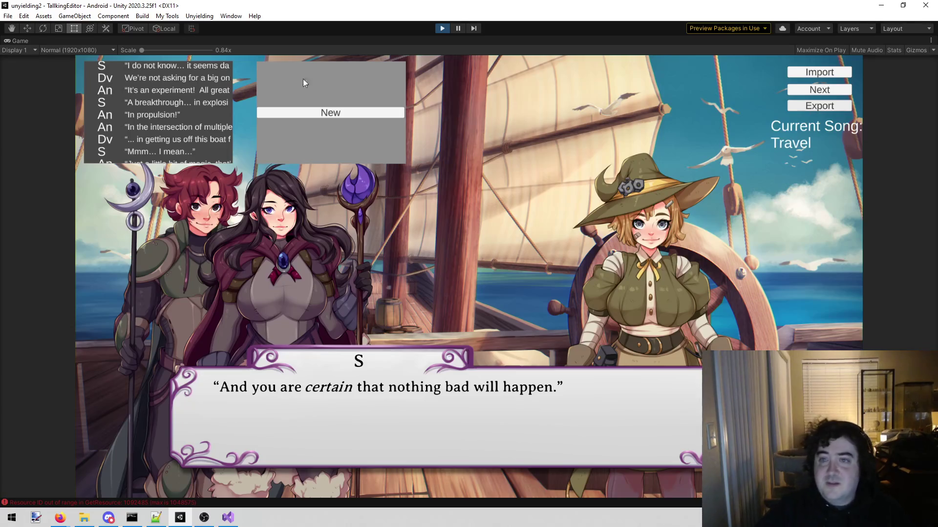
# Step: Leave the todo.txt notes in Visual Studio and switch back to the Unity editor
pyautogui.click(441, 29)
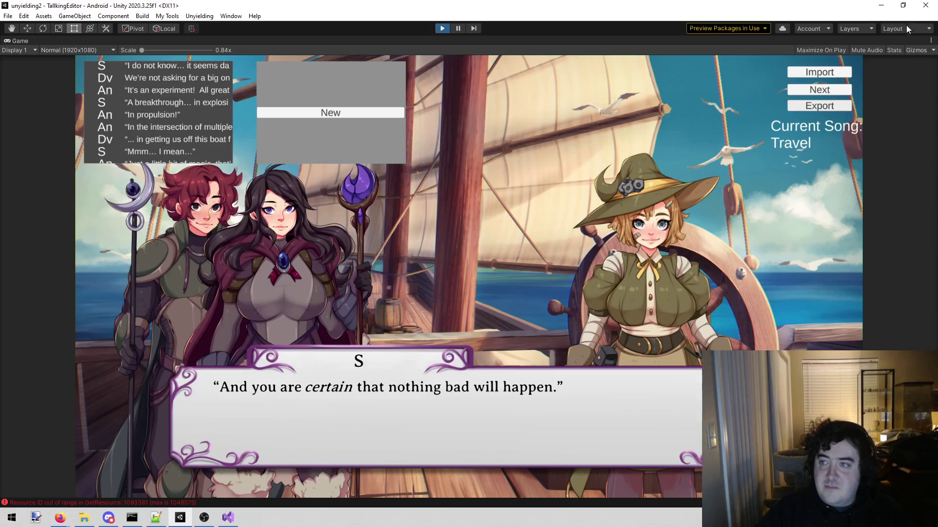
pyautogui.click(926, 9)
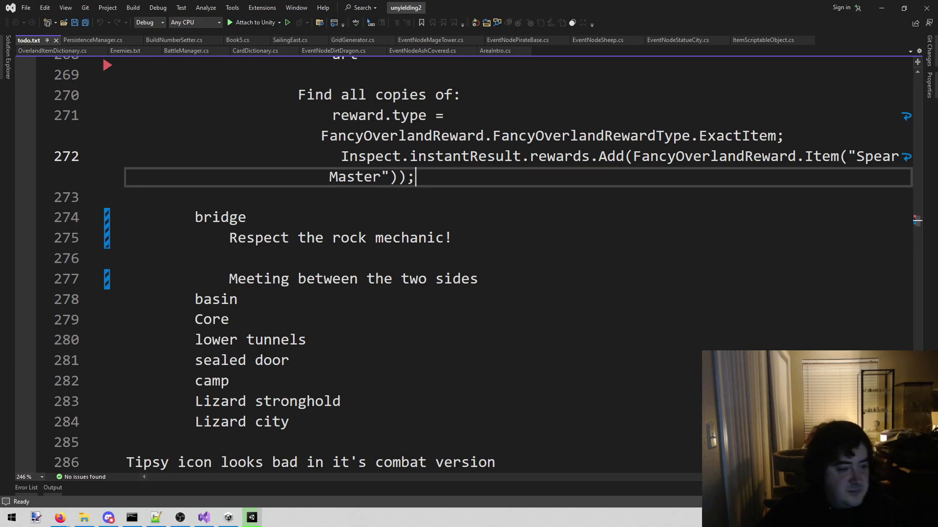
pyautogui.hotkey('alt', 'Tab')
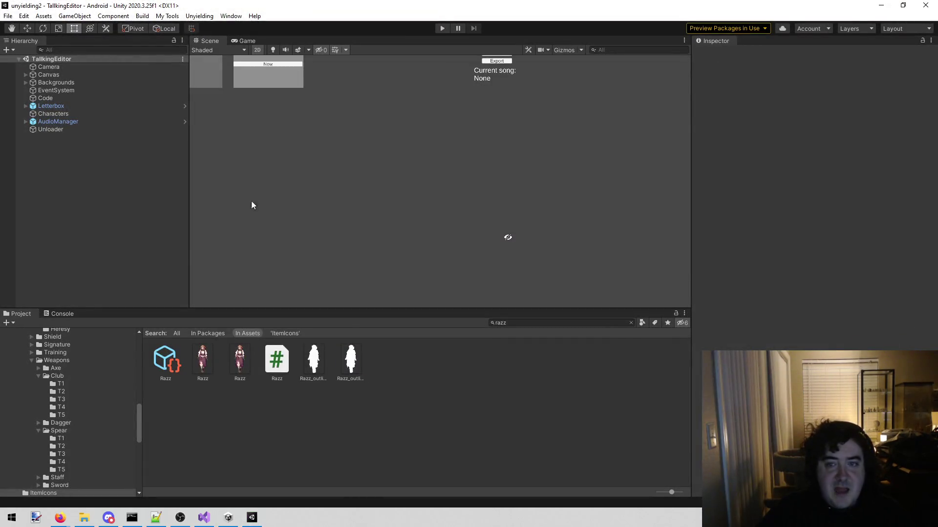
# Step: Play the scene, load the saved boat dialogue, and select the 'It's an experiment' line
pyautogui.click(441, 29)
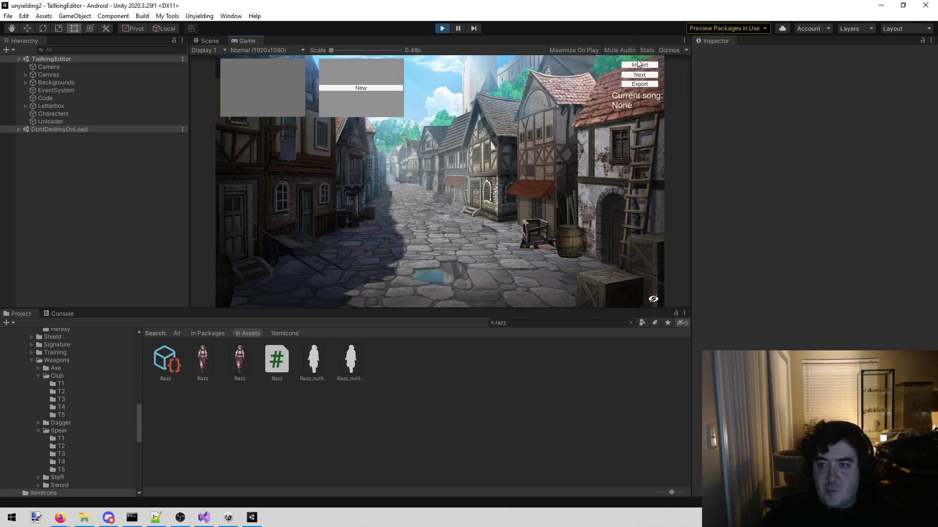
pyautogui.click(638, 64)
pyautogui.moveTo(257, 106); pyautogui.dragTo(264, 62)
pyautogui.click(263, 65)
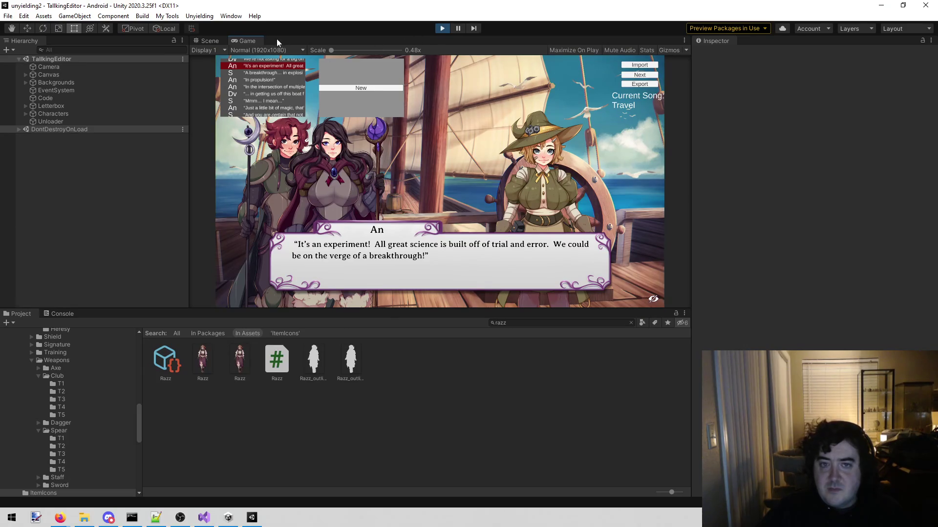
# Step: Maximize the game preview and step to An's 'In propulsion!' line
pyautogui.rightClick(258, 39)
pyautogui.click(289, 68)
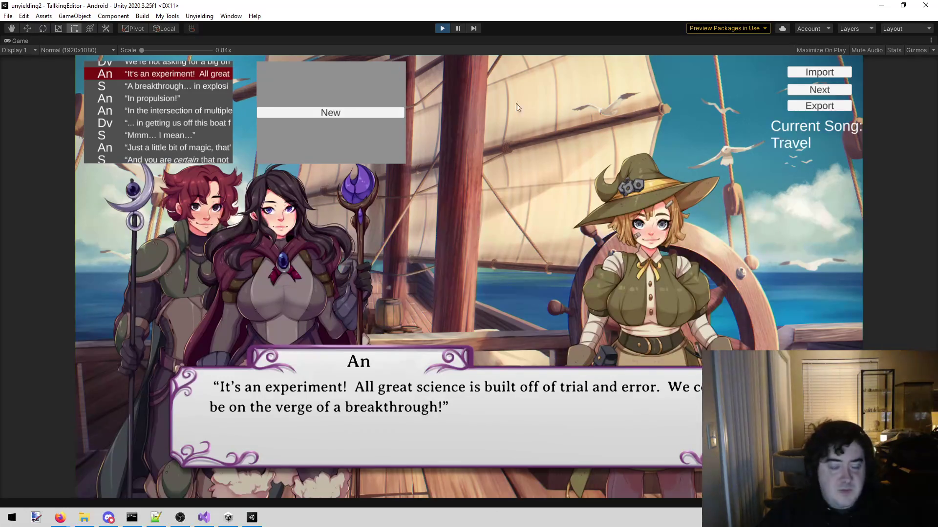
pyautogui.click(818, 91)
pyautogui.click(819, 91)
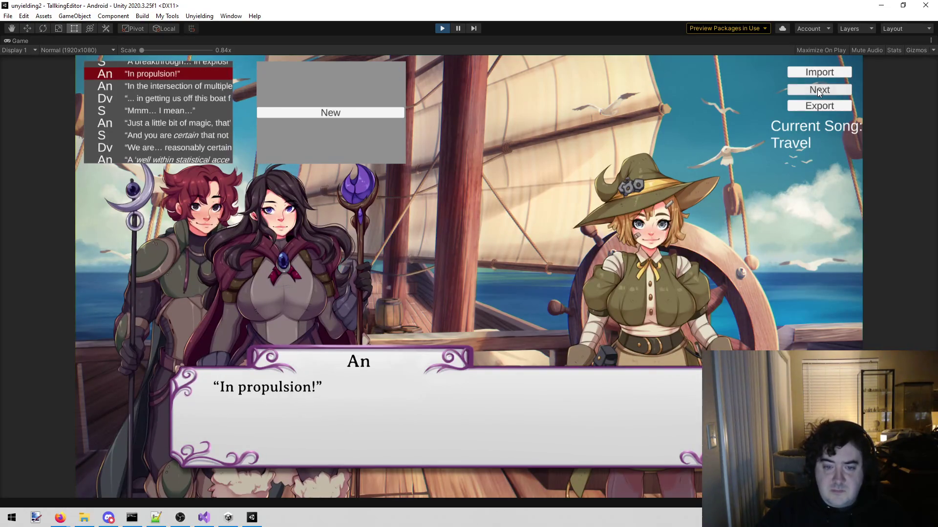
pyautogui.click(818, 90)
pyautogui.scroll(3, 161, 107)
pyautogui.click(166, 96)
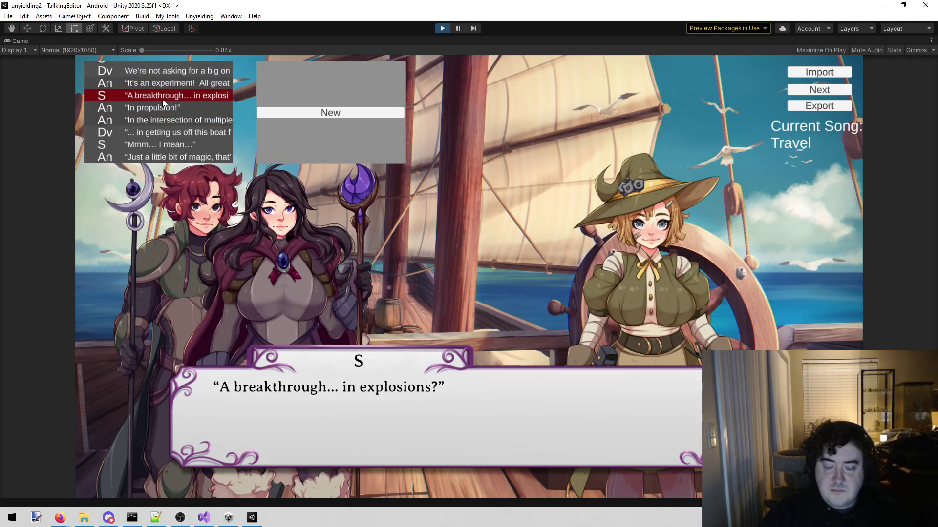
pyautogui.click(193, 107)
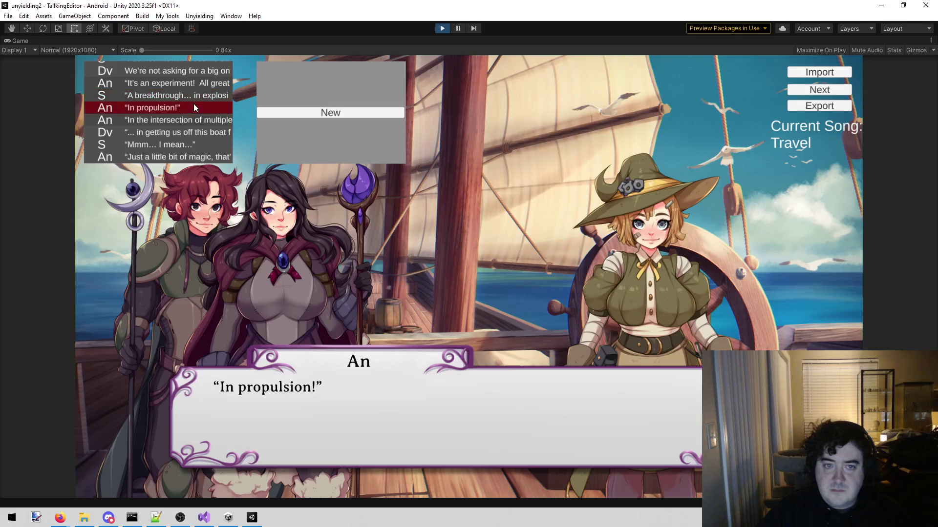
# Step: Add a Set Face command giving David the Happy expression
pyautogui.click(358, 112)
pyautogui.click(411, 208)
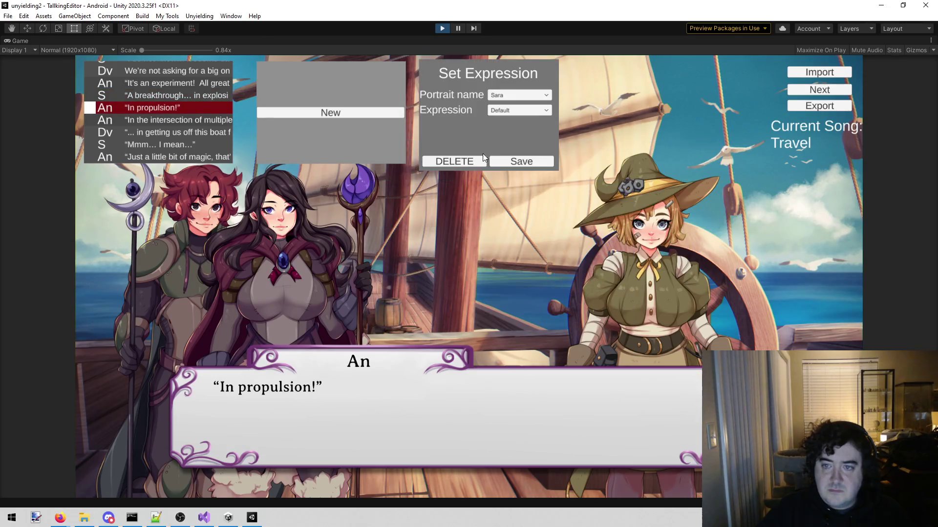
pyautogui.click(521, 94)
pyautogui.click(520, 114)
pyautogui.click(520, 111)
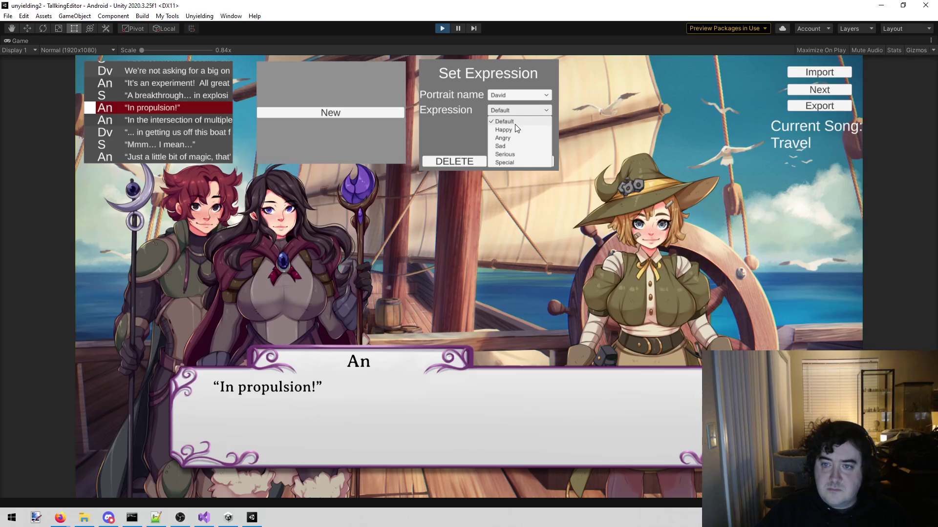
pyautogui.click(515, 129)
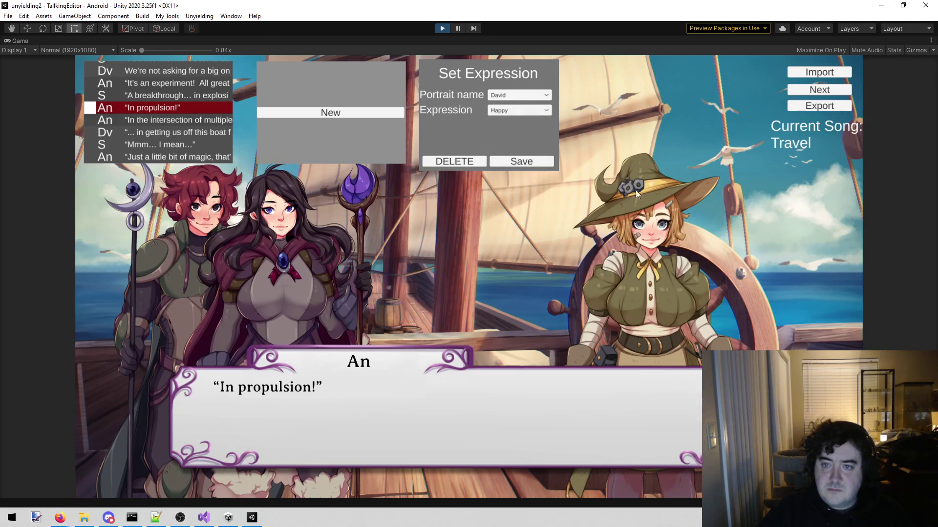
pyautogui.click(544, 162)
# Step: Add a Set Face command giving Anne the Happy expression, then advance one line
pyautogui.click(274, 107)
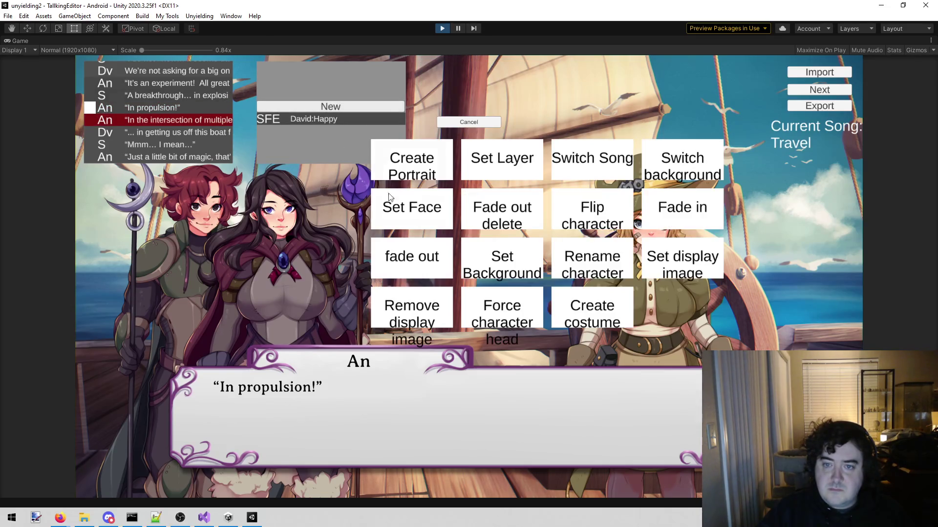
pyautogui.click(411, 209)
pyautogui.click(498, 93)
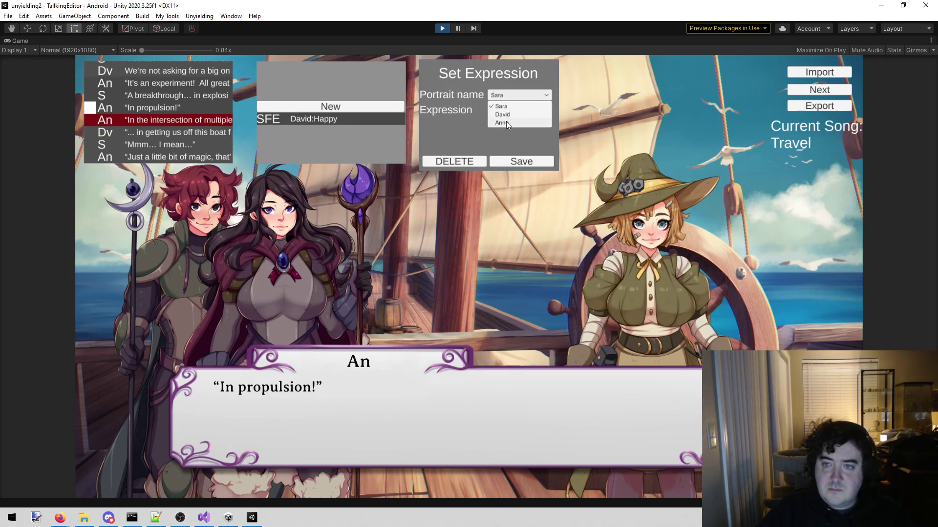
pyautogui.click(506, 121)
pyautogui.click(511, 110)
pyautogui.click(509, 129)
pyautogui.click(510, 162)
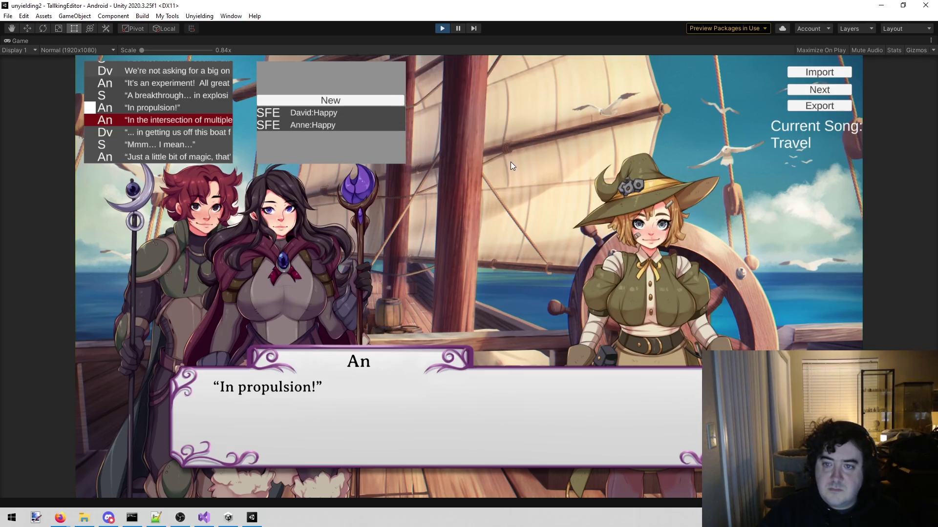
pyautogui.click(191, 120)
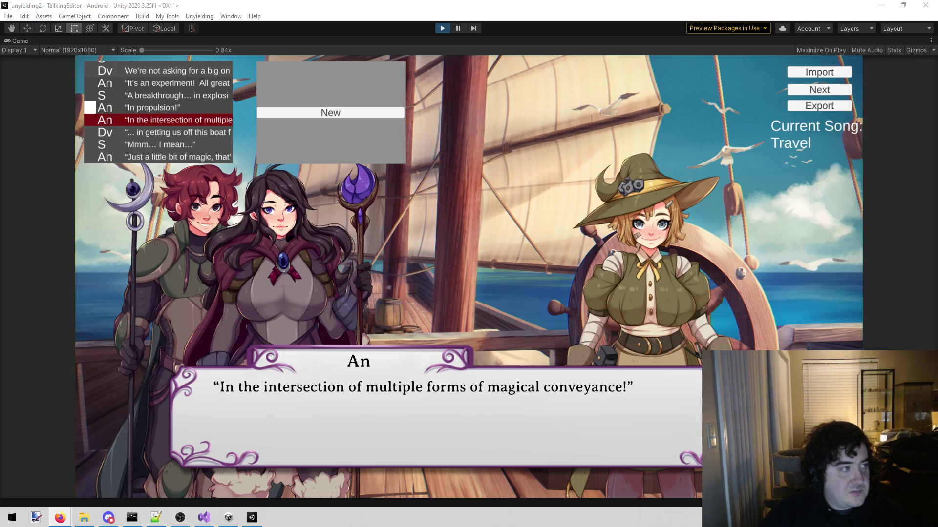
# Step: Advance the preview to the narration 'Sara took in a deep breath, focusing her powers.'
pyautogui.click(826, 88)
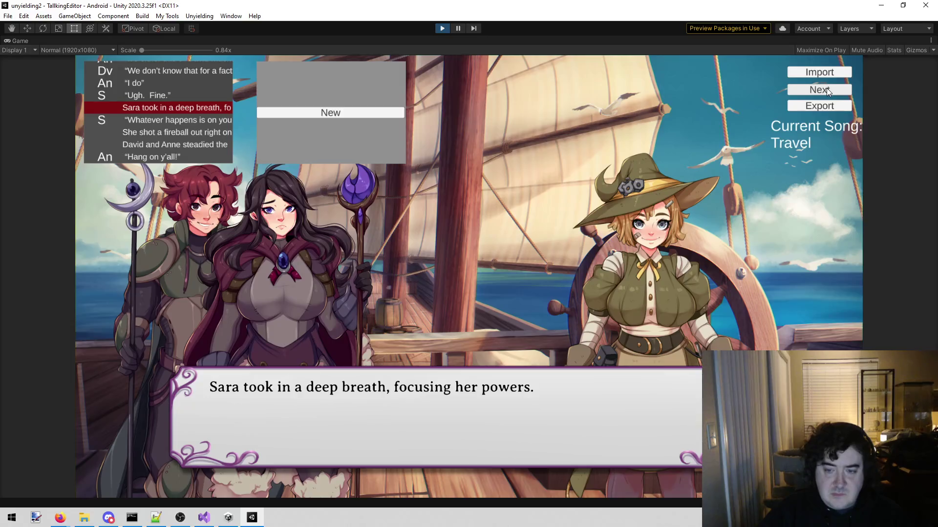
# Step: On S's 'Whatever happens is on you guys!' line, set Sara's expression to Serious
pyautogui.click(826, 88)
pyautogui.click(826, 88)
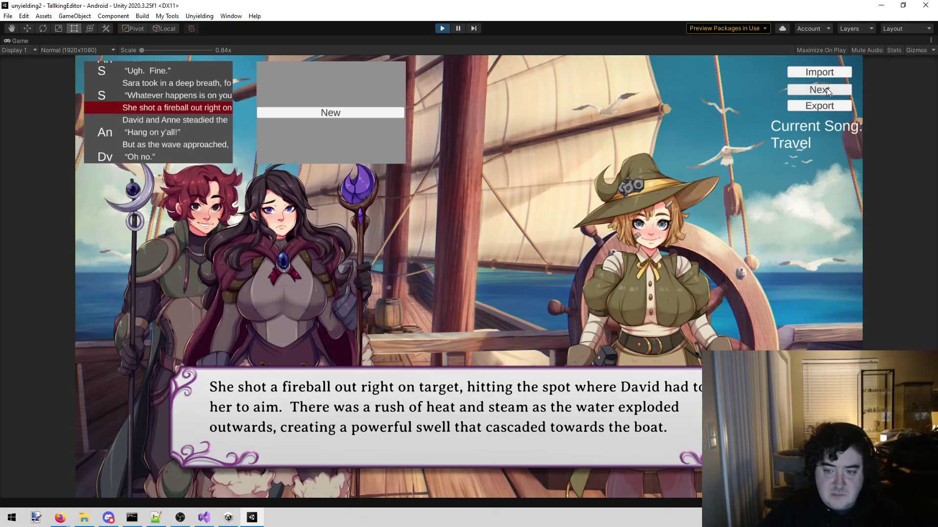
pyautogui.click(215, 87)
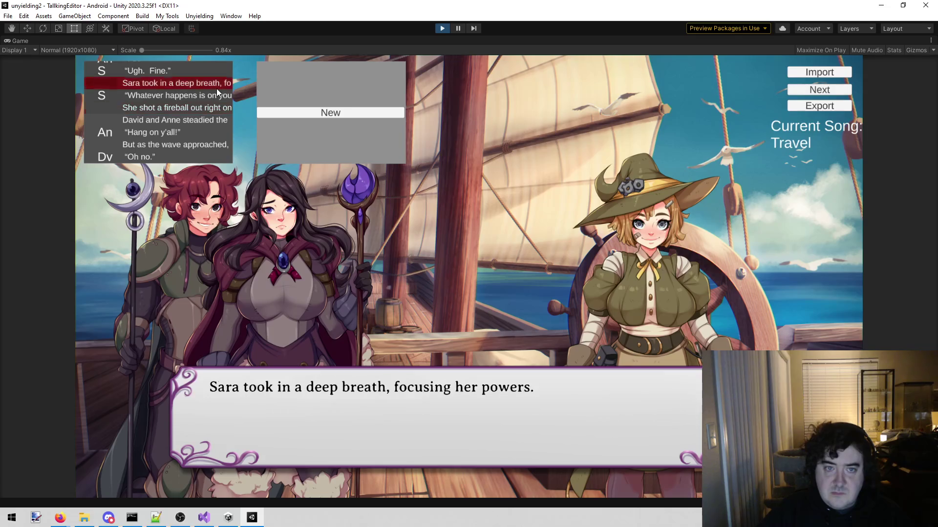
pyautogui.click(214, 94)
pyautogui.click(316, 113)
pyautogui.click(423, 198)
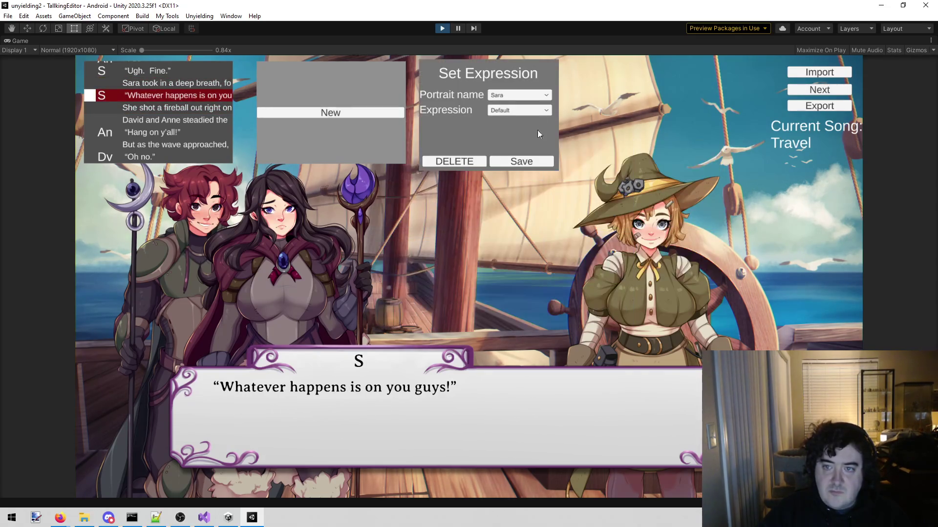
pyautogui.click(521, 109)
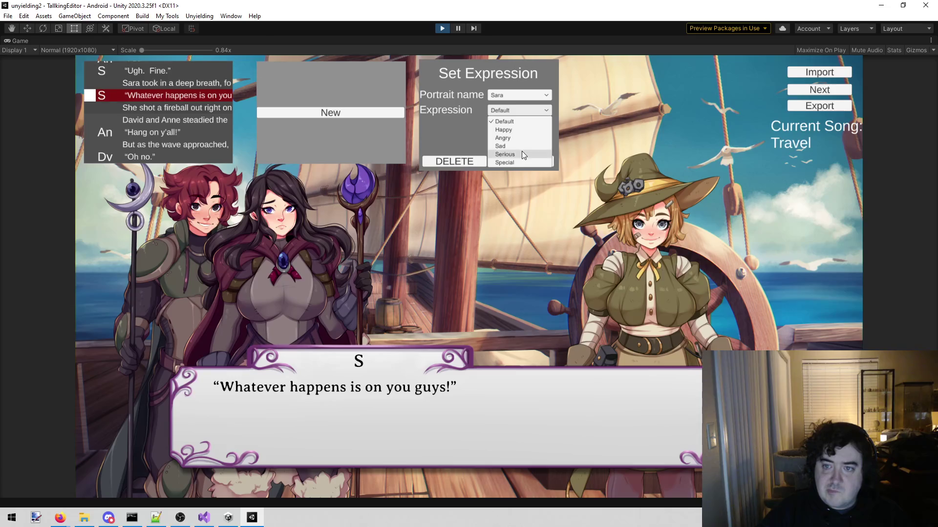
pyautogui.click(521, 151)
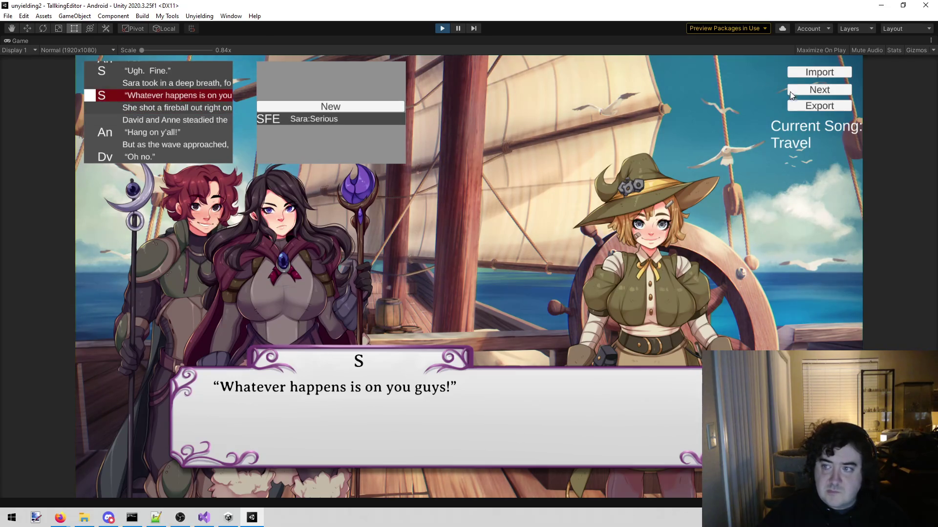
# Step: Advance five lines and select the 'But as the wave approached' narration line
pyautogui.click(802, 91)
pyautogui.click(802, 92)
pyautogui.click(802, 92)
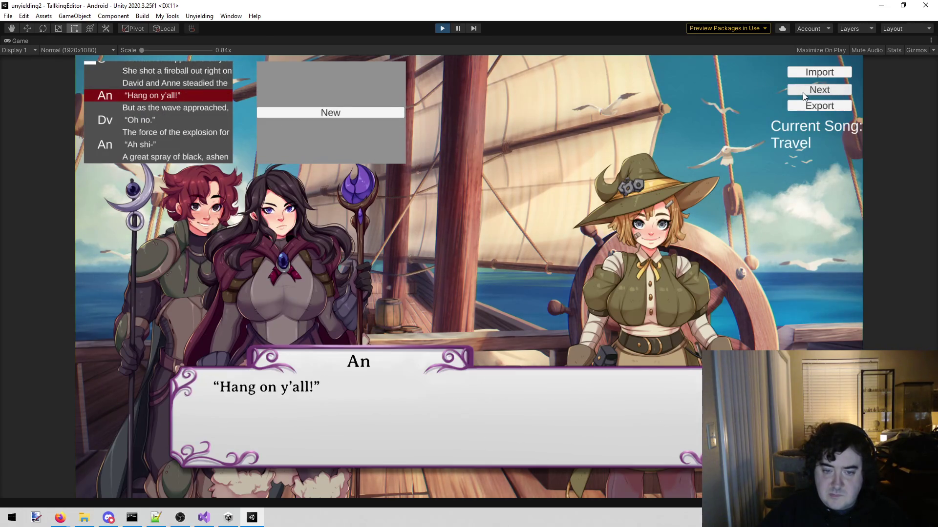
pyautogui.click(802, 92)
pyautogui.click(802, 92)
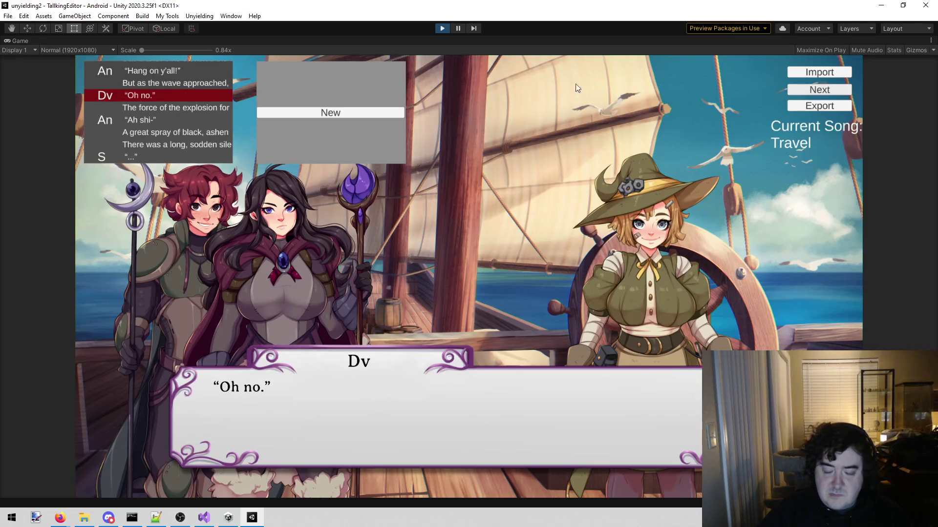
pyautogui.click(215, 85)
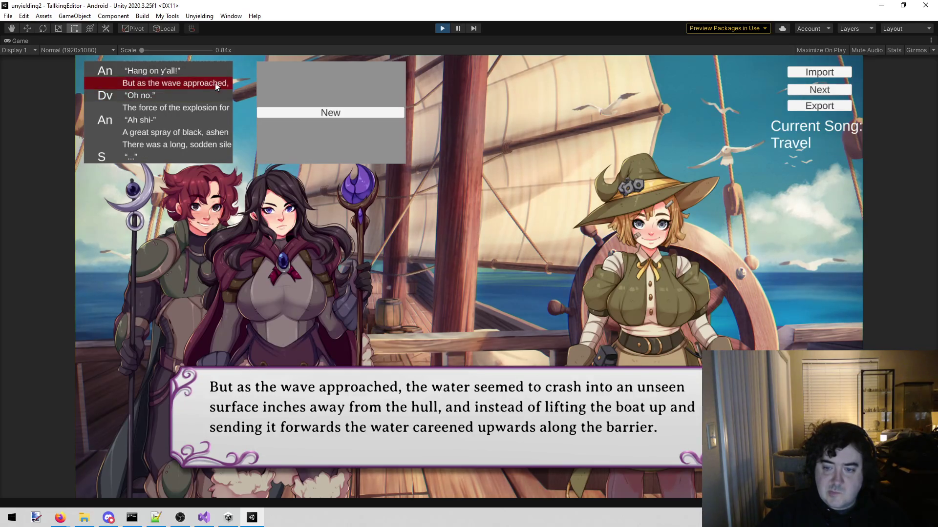
# Step: Add a Set Face command giving David the Serious expression
pyautogui.click(339, 114)
pyautogui.click(412, 200)
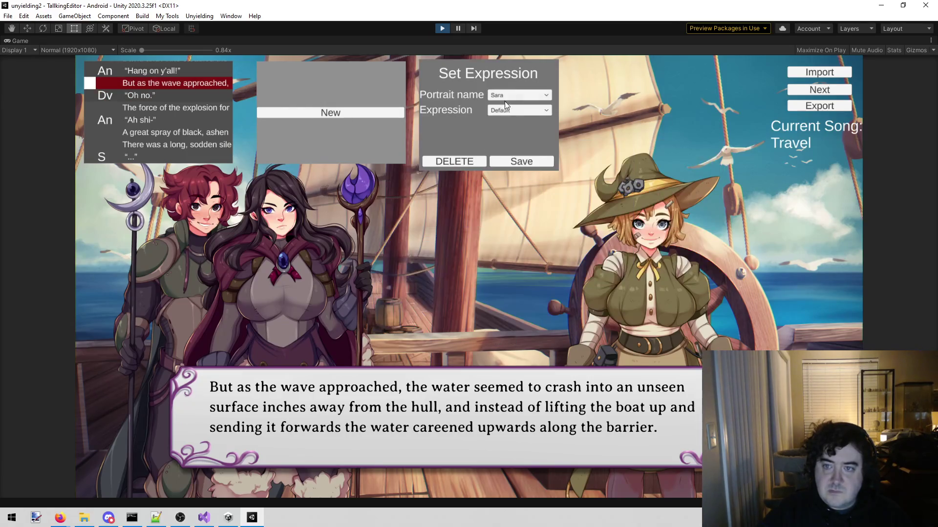
pyautogui.click(515, 93)
pyautogui.click(502, 113)
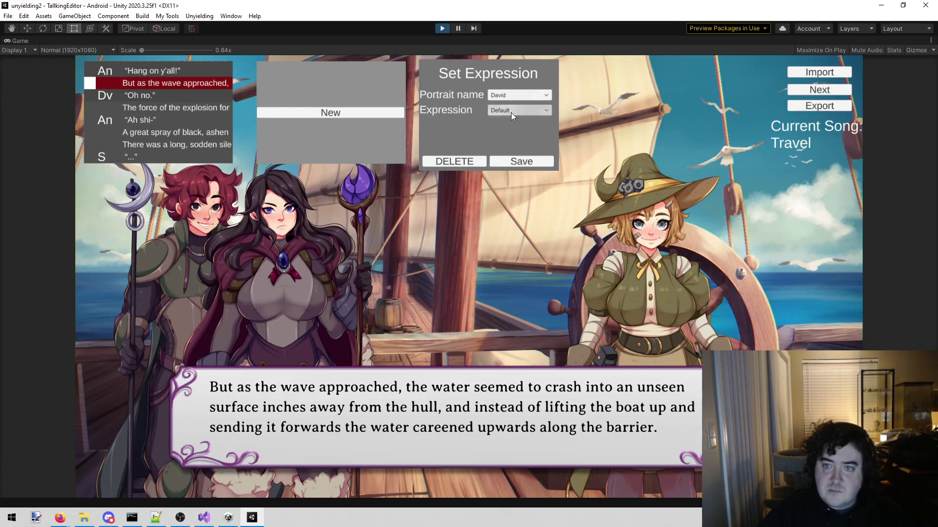
pyautogui.click(511, 111)
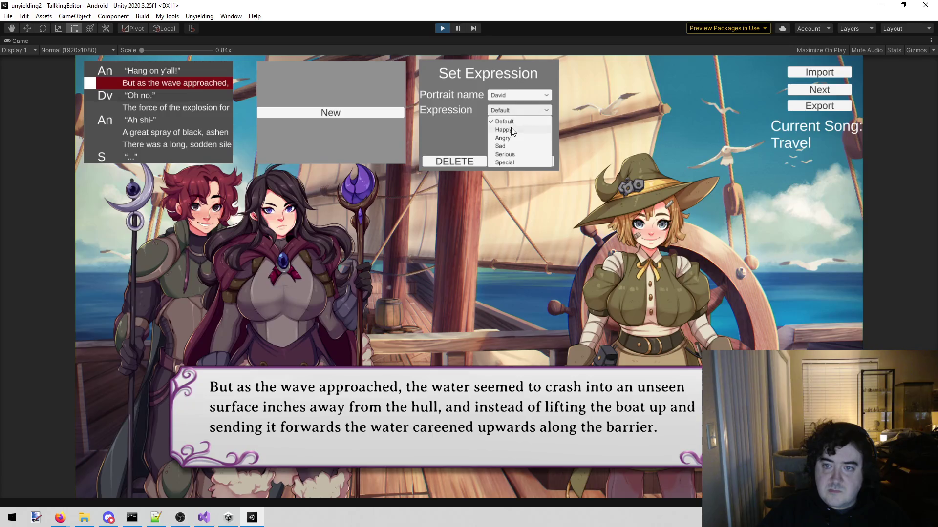
pyautogui.click(511, 154)
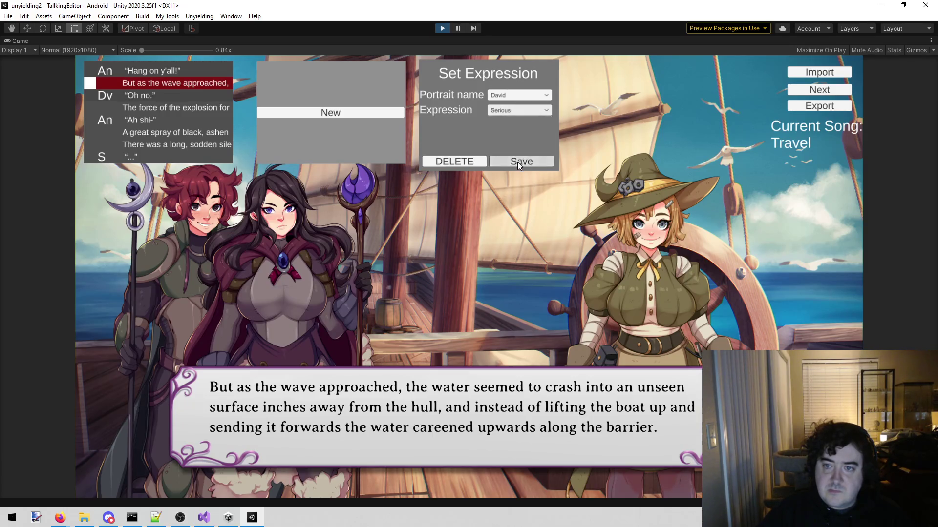
pyautogui.click(517, 162)
# Step: Add a Set Face command giving Anne the Serious expression
pyautogui.click(362, 108)
pyautogui.click(409, 205)
pyautogui.click(508, 95)
pyautogui.click(502, 123)
pyautogui.click(512, 111)
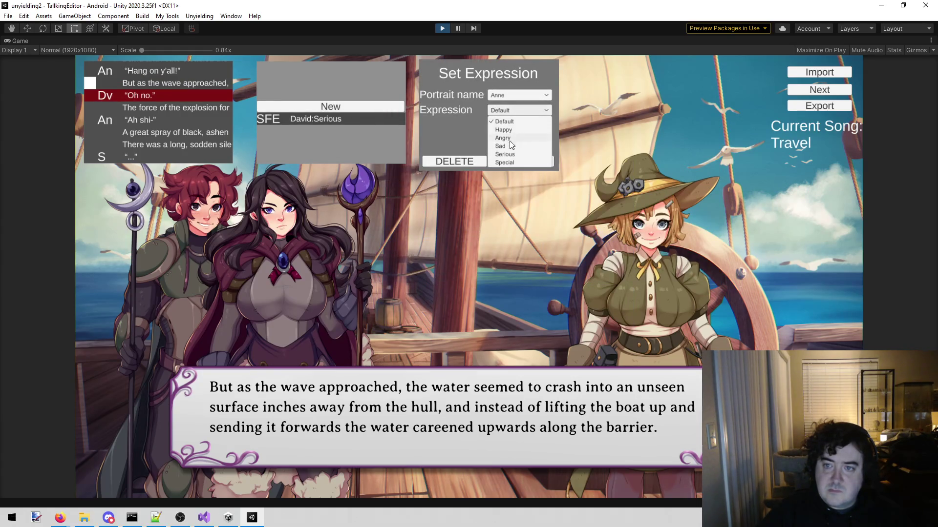
pyautogui.click(511, 154)
pyautogui.click(511, 166)
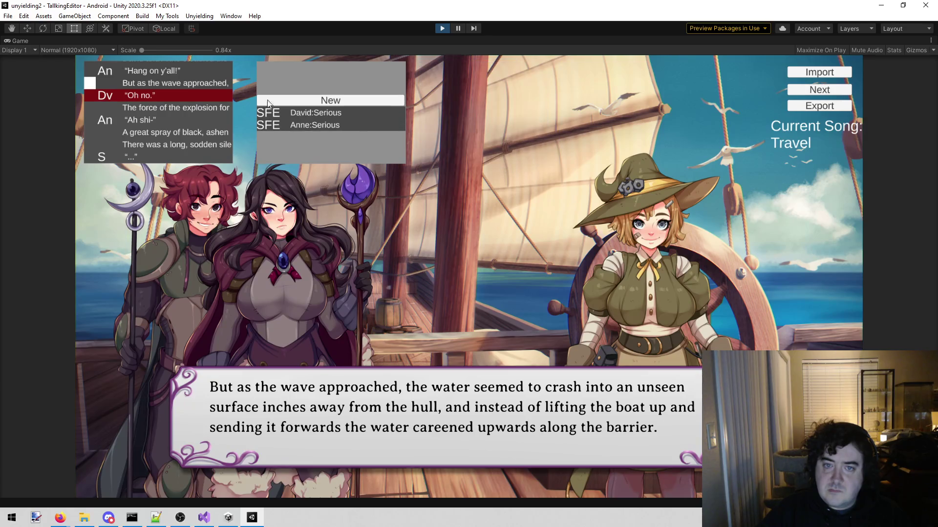
# Step: Step the preview line by line from "Oh no." to the "ELSEWHERE ON THE BOAT…" heading
pyautogui.click(162, 95)
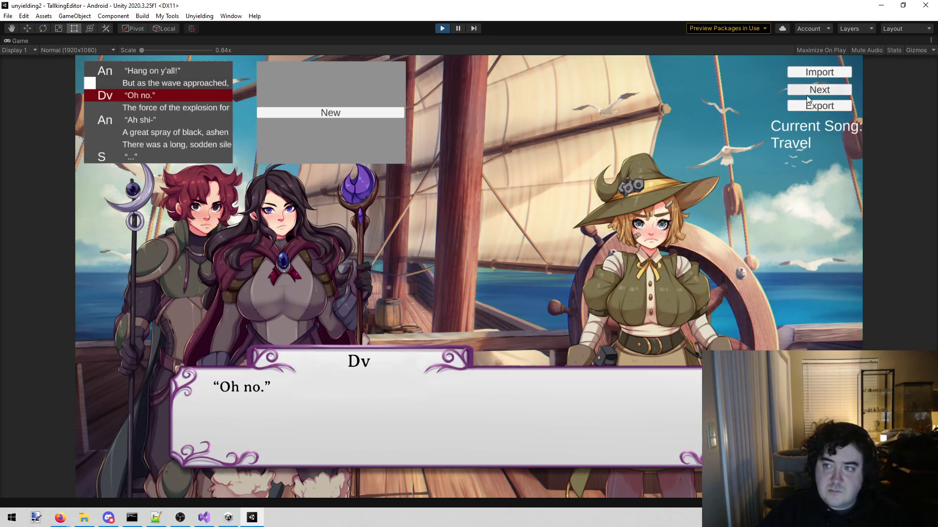
pyautogui.click(827, 96)
pyautogui.click(827, 95)
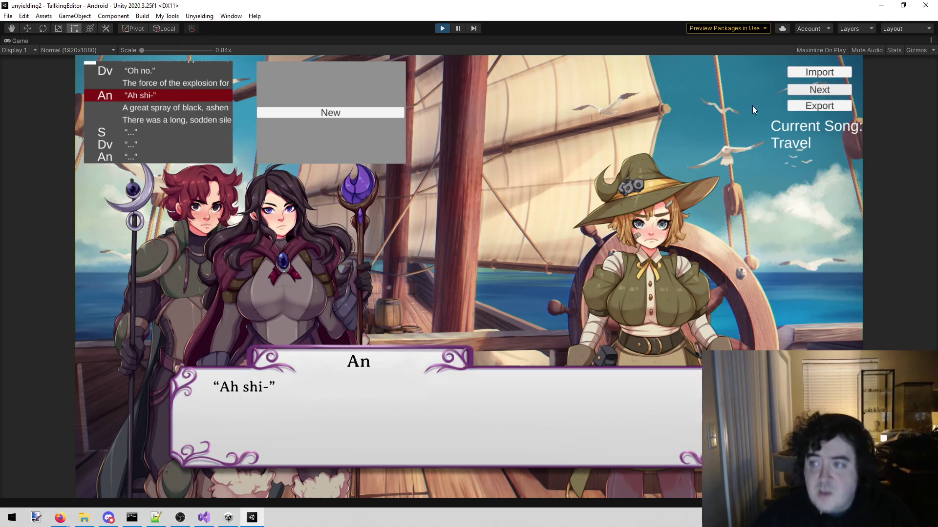
pyautogui.click(849, 89)
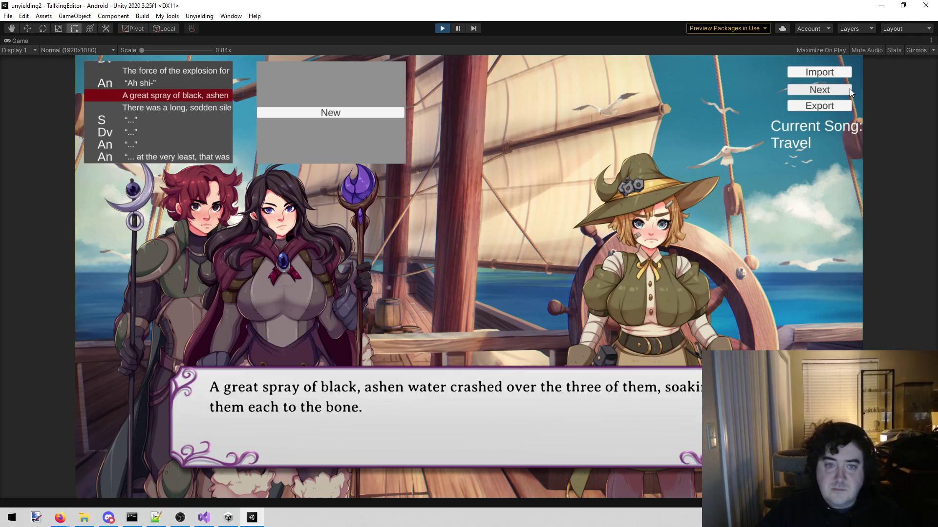
pyautogui.click(849, 88)
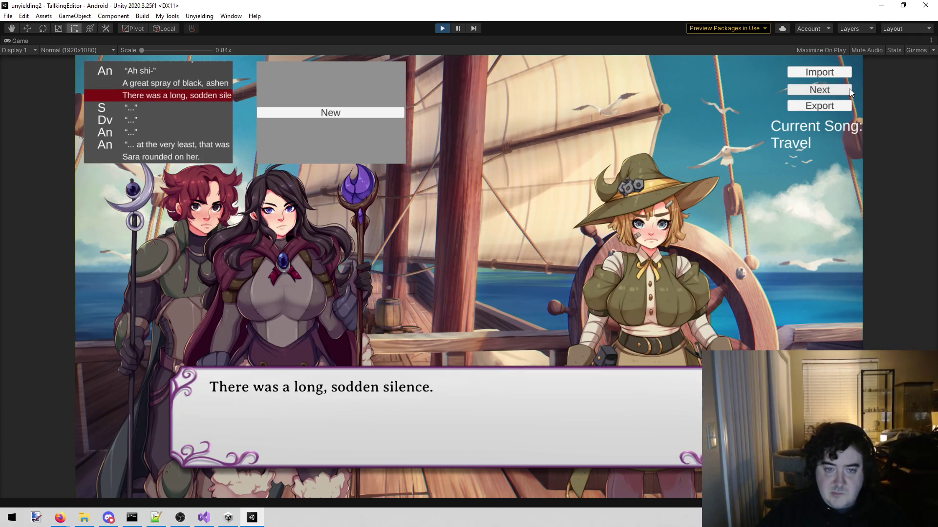
pyautogui.click(849, 89)
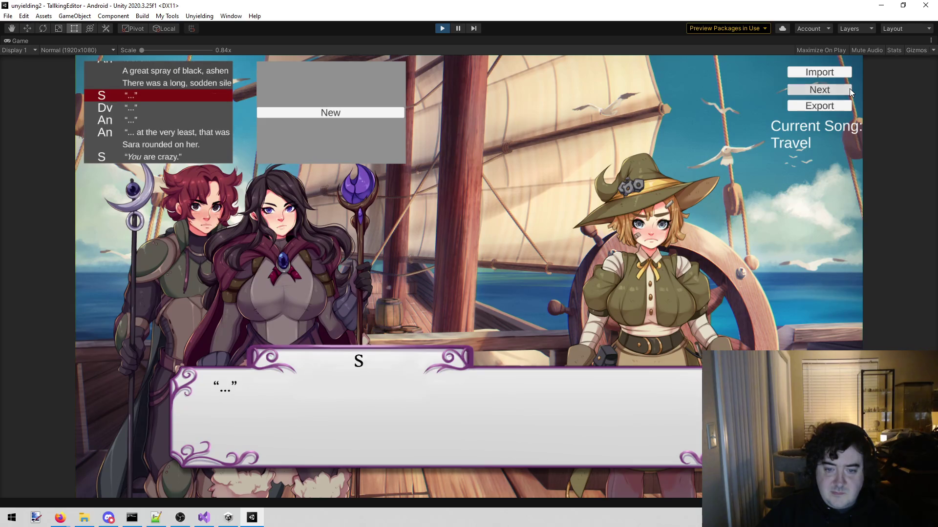
pyautogui.click(849, 89)
pyautogui.click(849, 89)
pyautogui.click(849, 88)
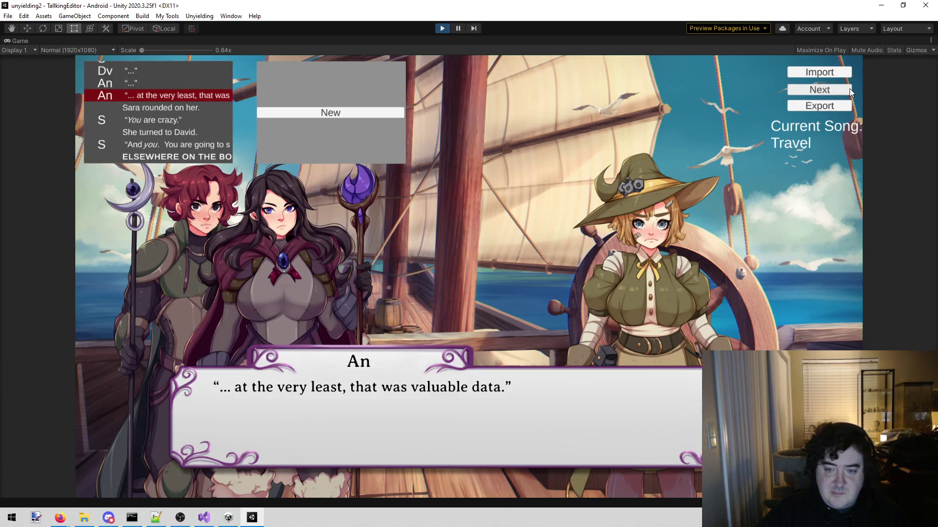
pyautogui.click(849, 89)
pyautogui.click(849, 89)
pyautogui.click(849, 89)
pyautogui.click(849, 89)
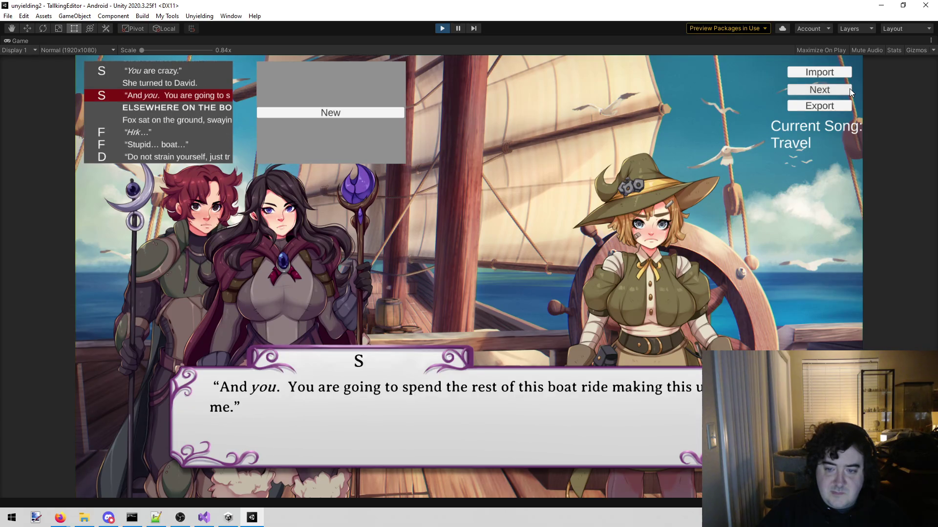
pyautogui.click(849, 89)
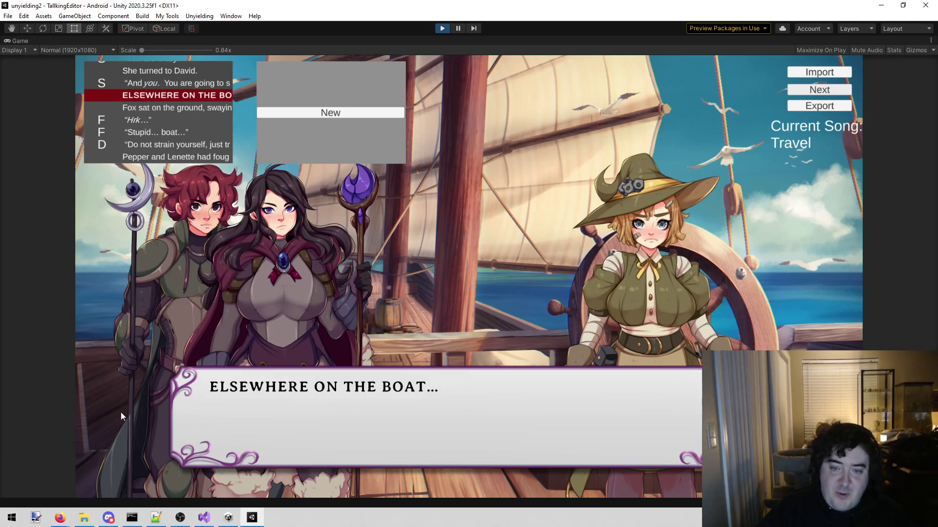
pyautogui.click(60, 518)
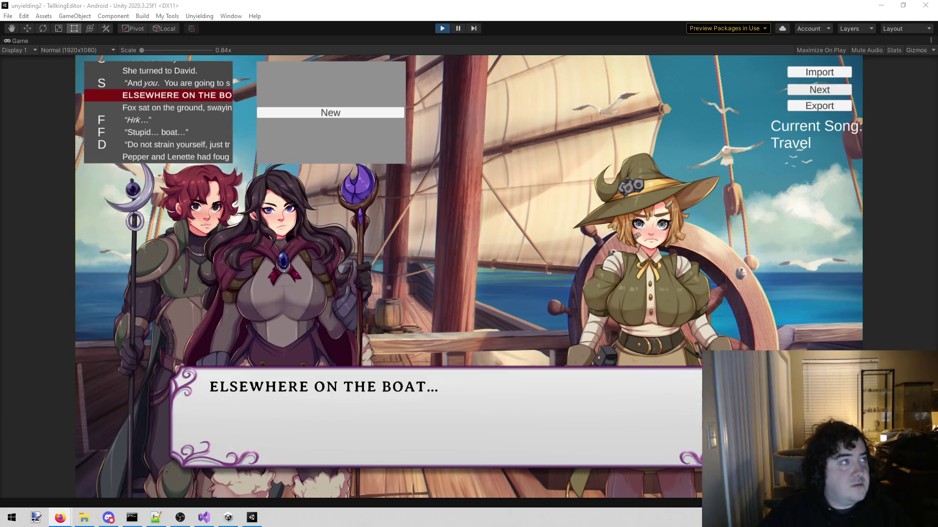
pyautogui.moveTo(191, 526)
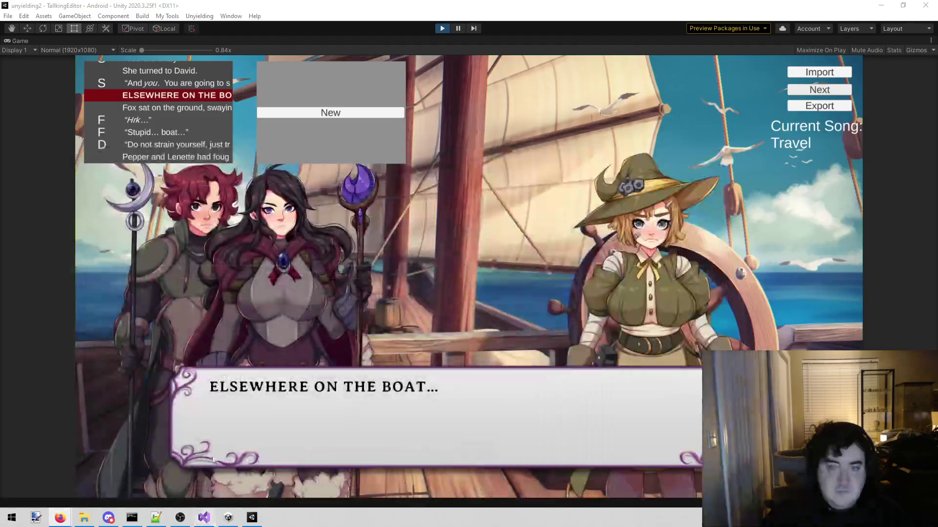
pyautogui.click(337, 113)
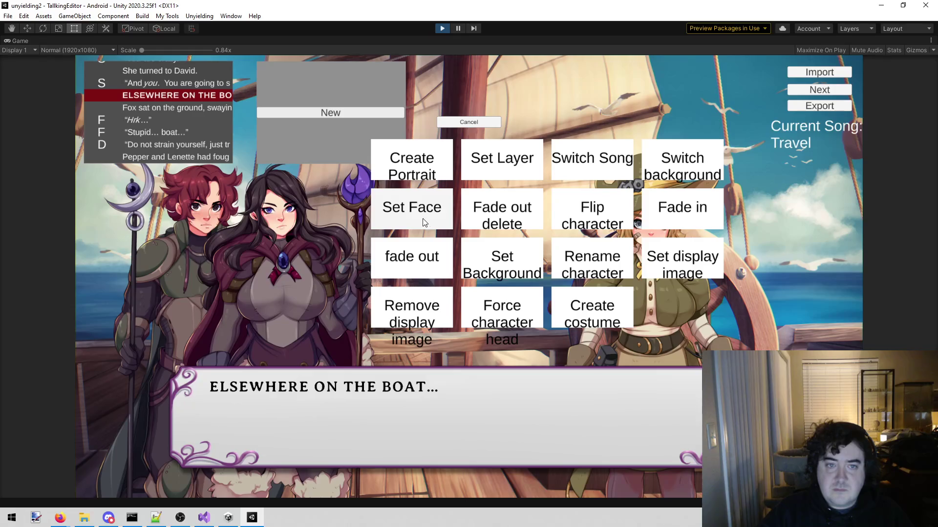
# Step: Add a Fade out delete action for Sara on the Fox line
pyautogui.click(497, 208)
pyautogui.click(517, 96)
pyautogui.write('Sara')
pyautogui.click(521, 161)
# Step: Add a matching Fade out delete action for Anne, discarding an accidental expression action
pyautogui.click(329, 108)
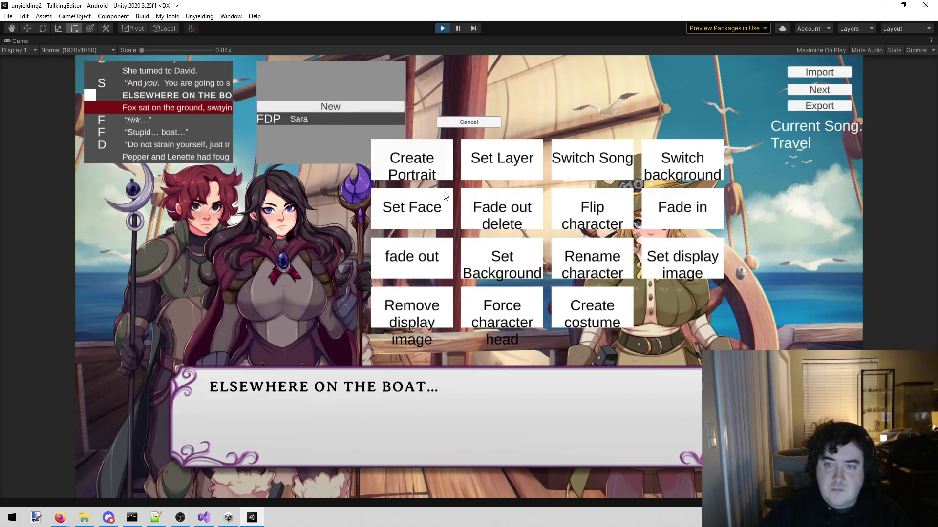
pyautogui.click(442, 200)
pyautogui.click(470, 156)
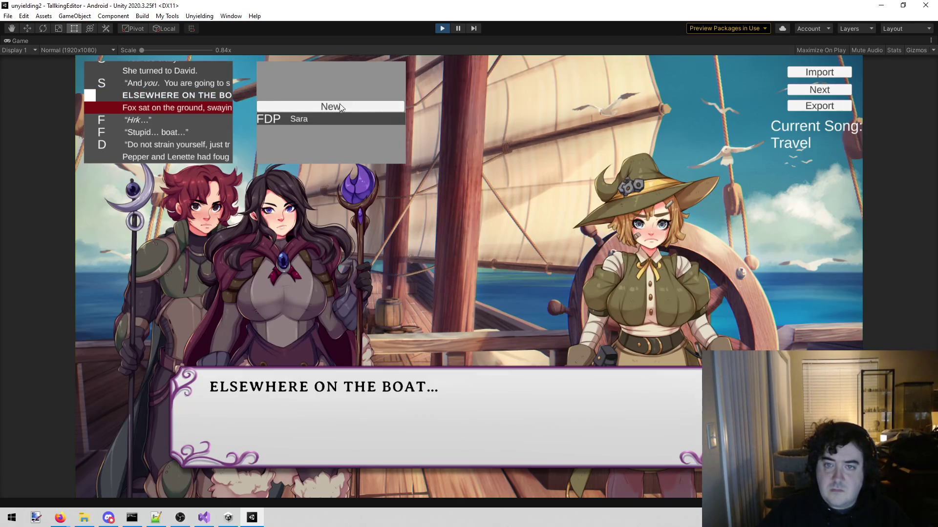
pyautogui.click(339, 104)
pyautogui.click(484, 198)
pyautogui.click(519, 96)
pyautogui.write('Anne')
pyautogui.click(511, 159)
# Step: Add a Fade out delete action for David
pyautogui.click(352, 104)
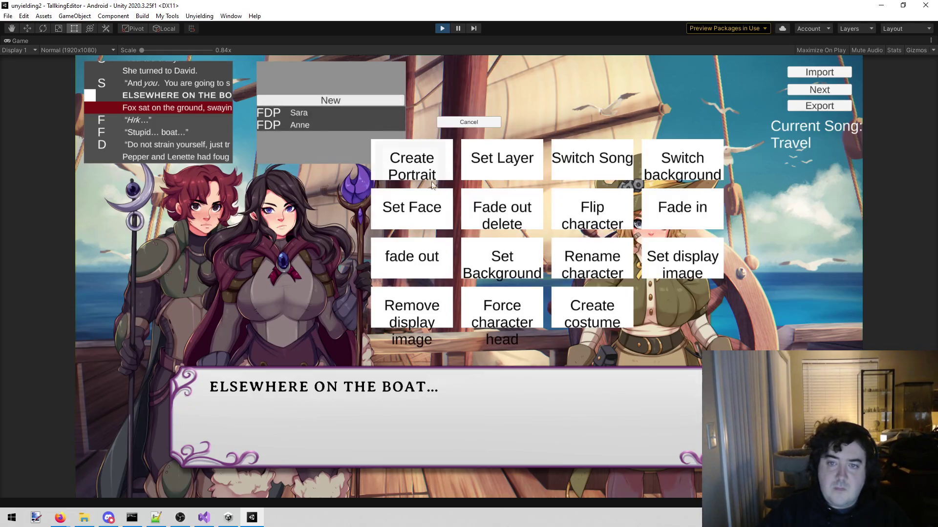
pyautogui.click(482, 208)
pyautogui.write('David')
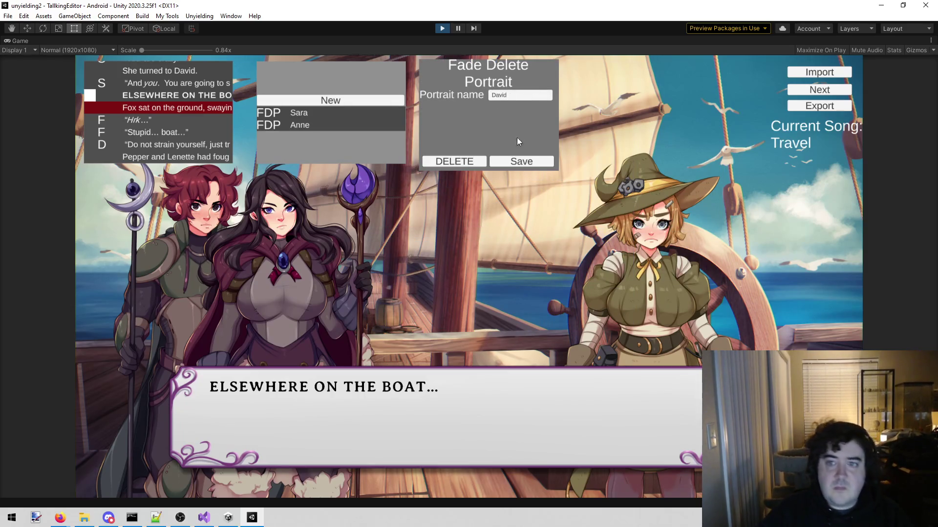
pyautogui.click(535, 160)
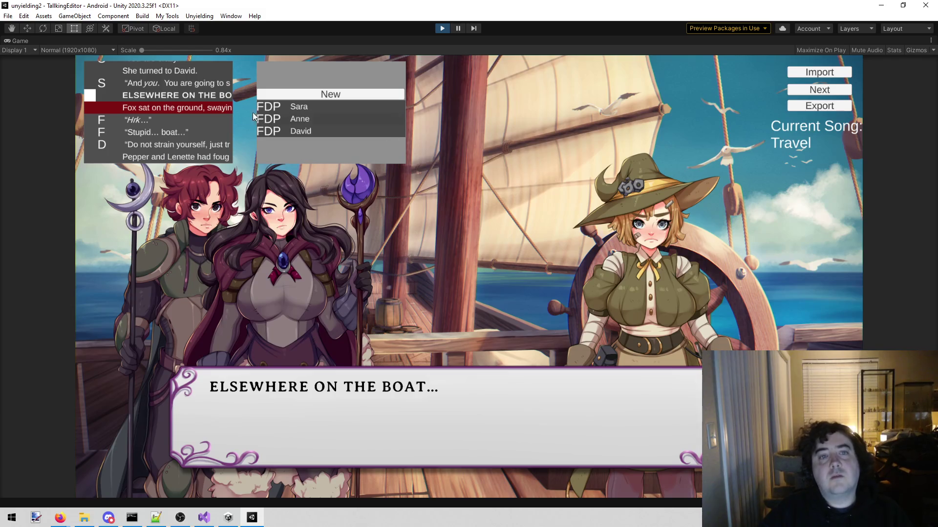
# Step: Preview the Fox line to see the three characters fade out
pyautogui.click(182, 87)
pyautogui.click(179, 105)
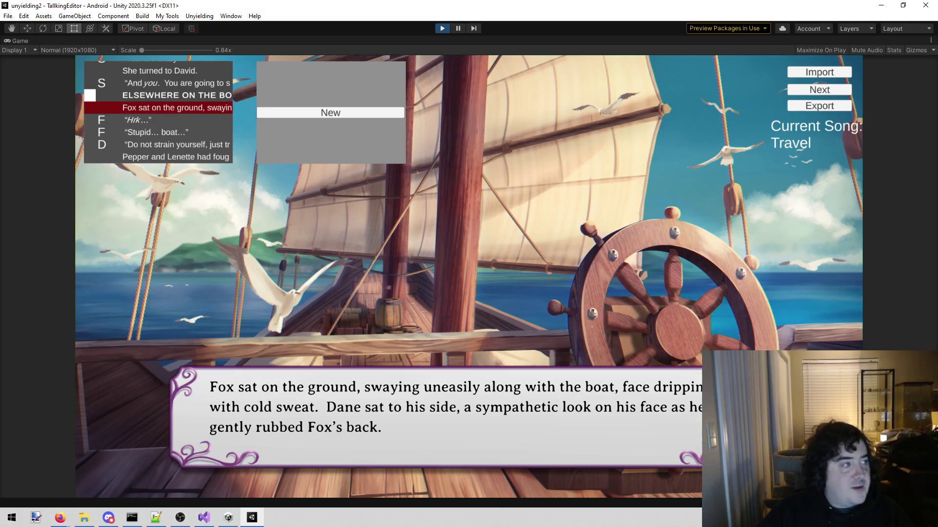
pyautogui.hotkey('alt', 'Tab')
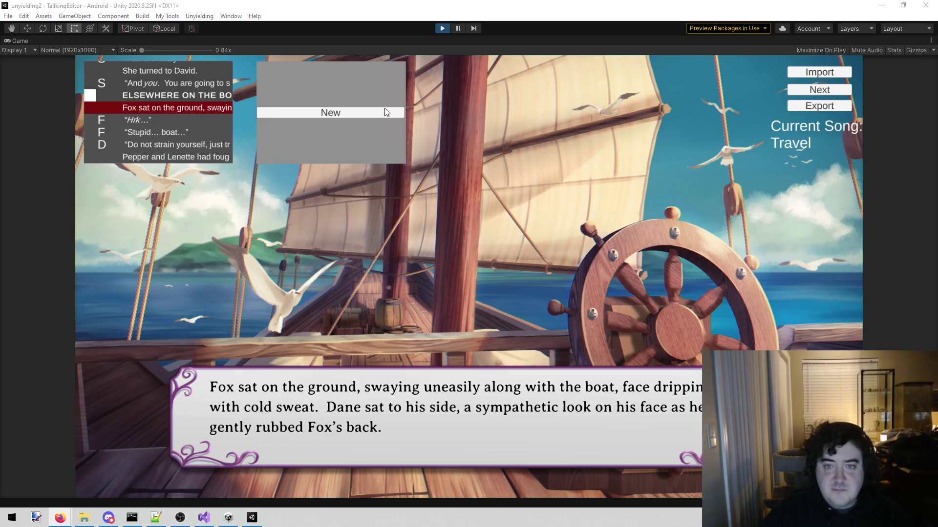
# Step: Create a portrait for Dane in LeftSlot1 on the line
pyautogui.click(386, 113)
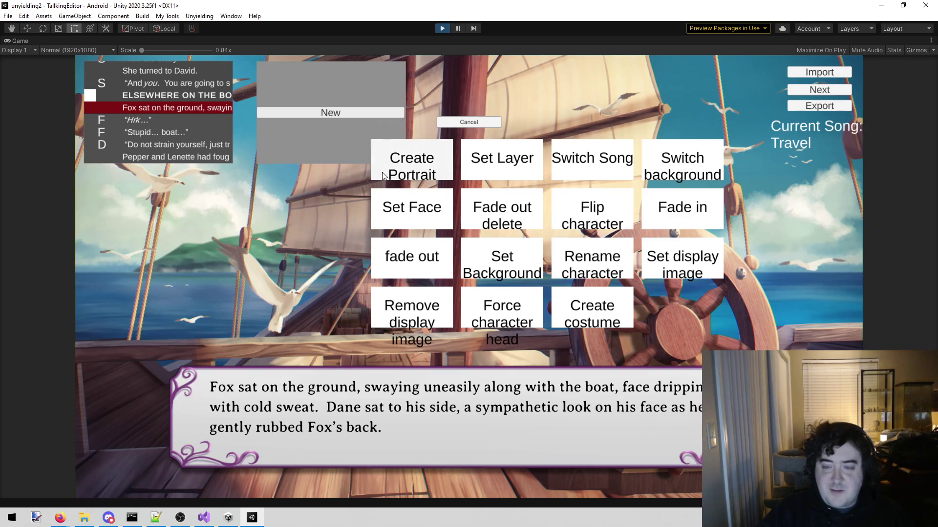
pyautogui.click(433, 171)
pyautogui.click(508, 93)
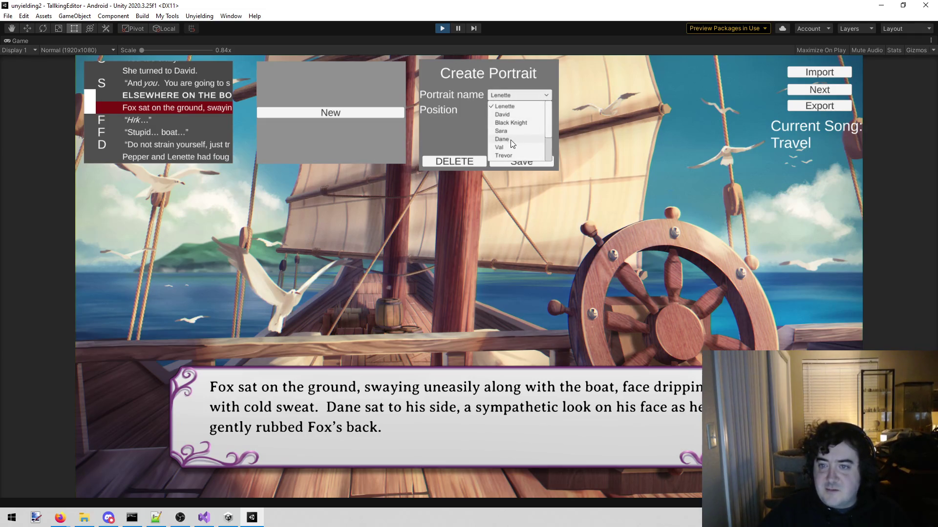
pyautogui.click(511, 141)
pyautogui.click(527, 95)
pyautogui.click(499, 139)
pyautogui.click(509, 112)
pyautogui.click(508, 131)
pyautogui.click(510, 161)
# Step: Create a portrait for Fox in RightSlot1
pyautogui.click(341, 109)
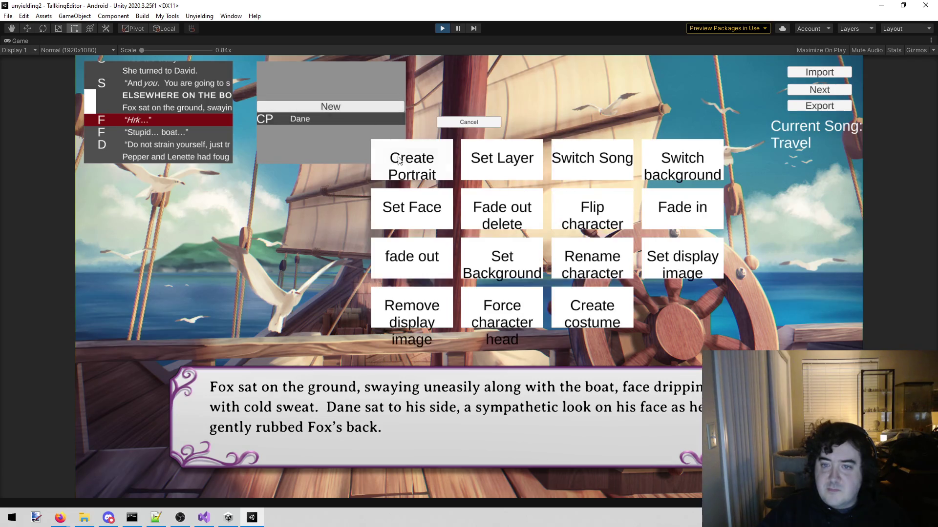
pyautogui.click(420, 165)
pyautogui.click(522, 95)
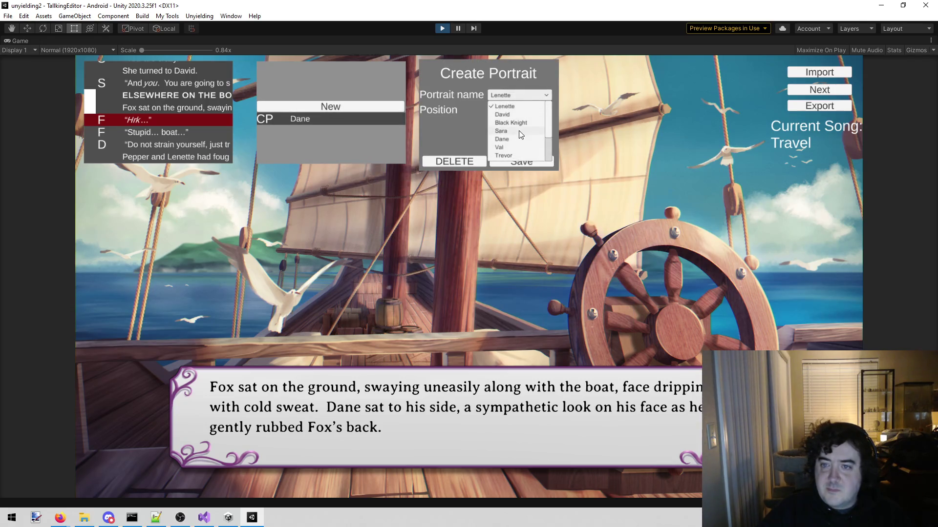
pyautogui.scroll(-2, 519, 112)
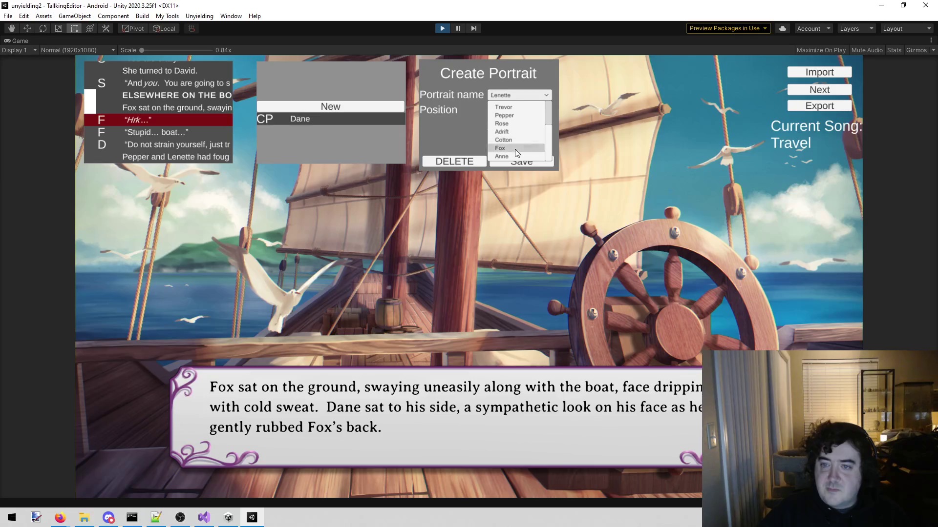
pyautogui.click(513, 148)
pyautogui.click(508, 108)
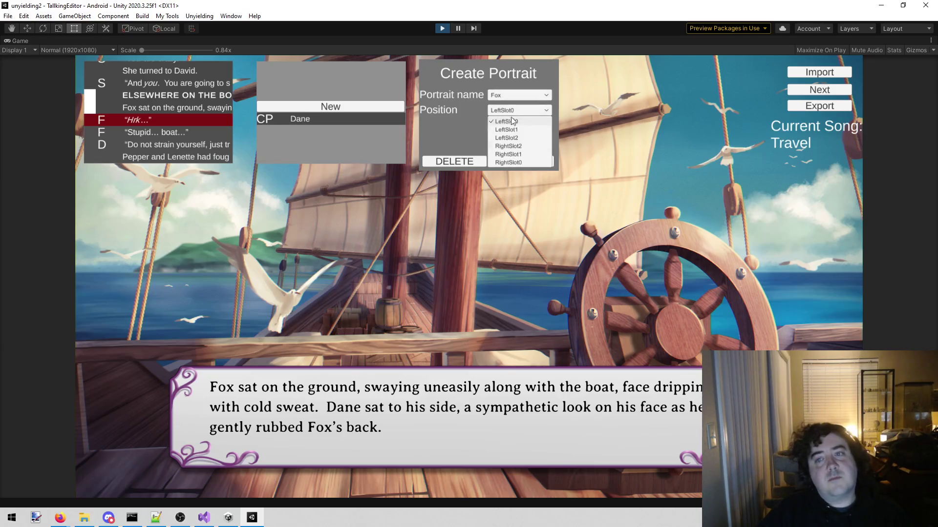
pyautogui.click(515, 153)
pyautogui.click(502, 163)
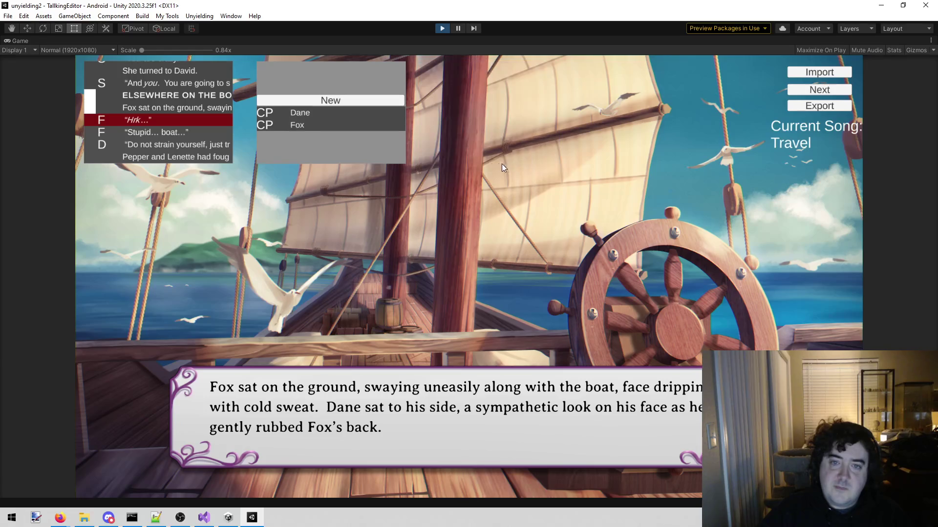
# Step: Add fade-in commands for Dane and then Fox
pyautogui.click(303, 100)
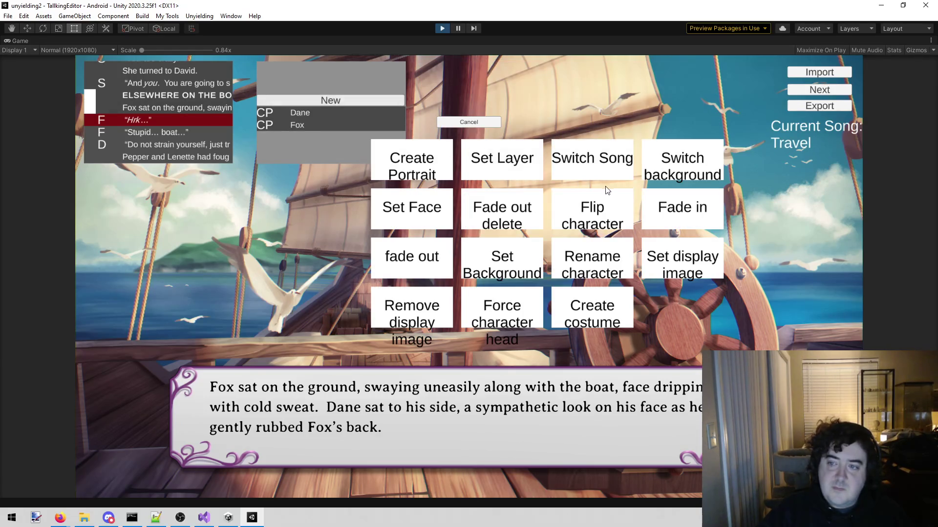
pyautogui.click(681, 209)
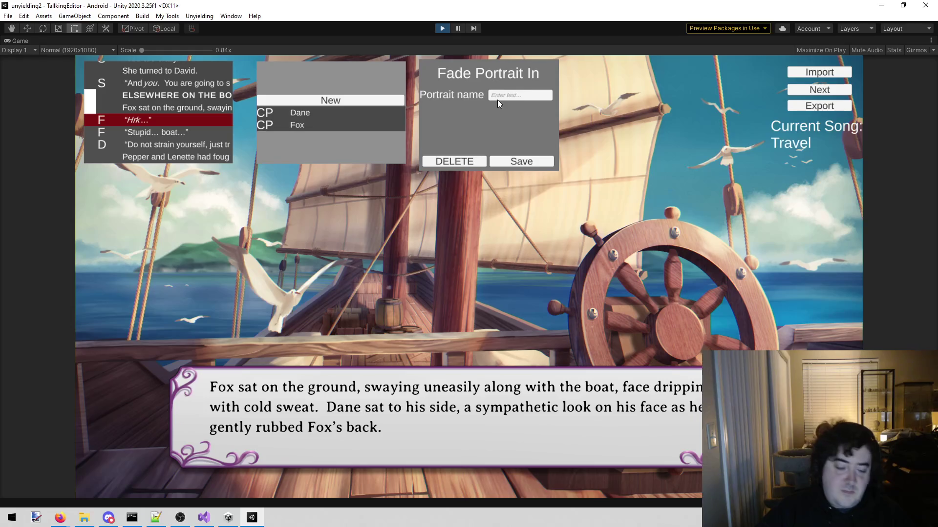
pyautogui.write('Dane')
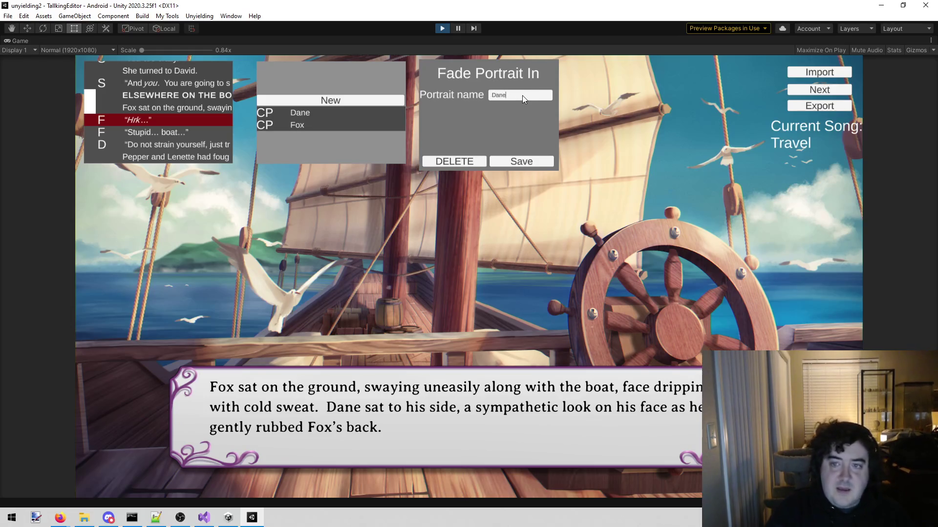
pyautogui.click(525, 160)
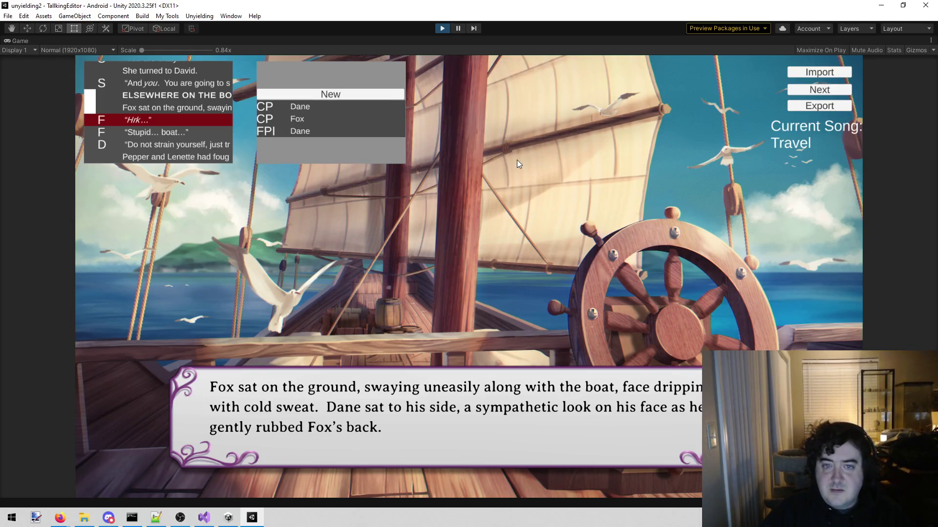
pyautogui.click(348, 96)
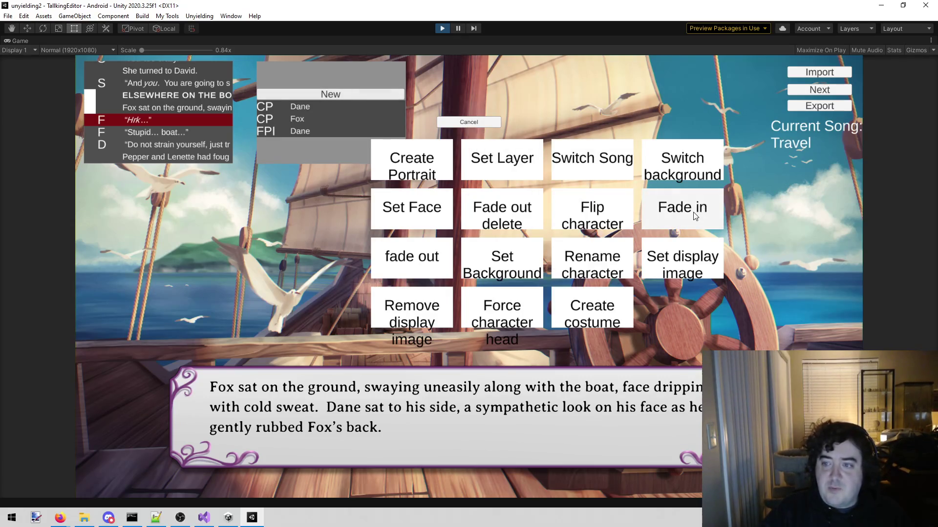
pyautogui.click(695, 216)
pyautogui.click(537, 97)
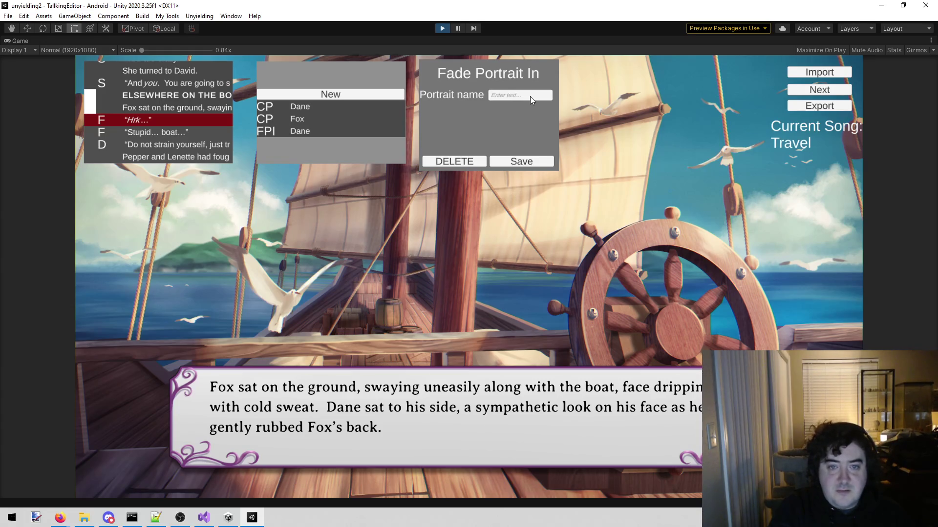
pyautogui.write('Fox')
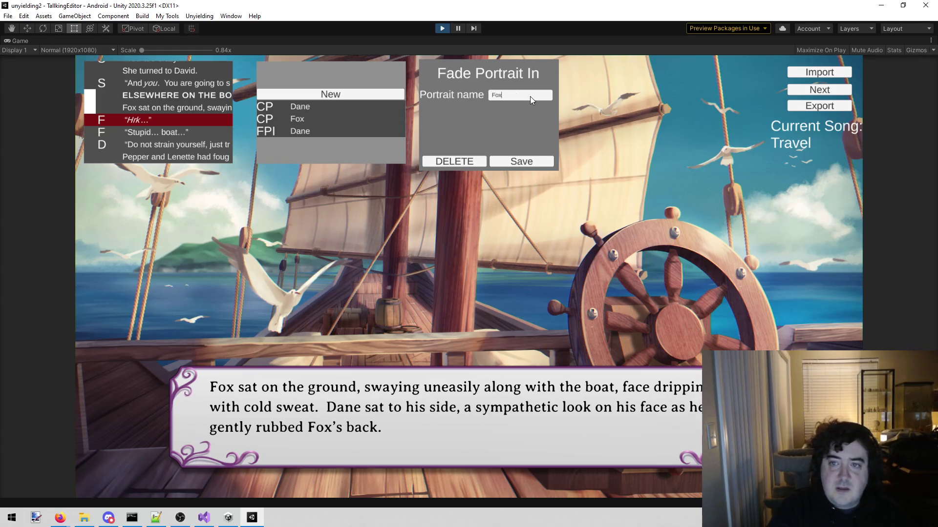
pyautogui.click(538, 159)
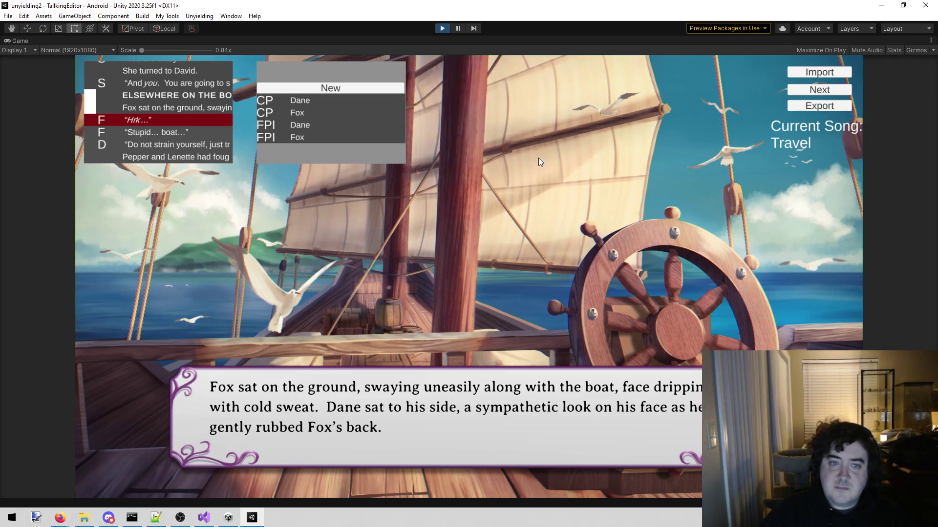
pyautogui.scroll(5, 98, 103)
# Step: Select David's "It could work!" line in the dialogue list
pyautogui.scroll(-10, 147, 98)
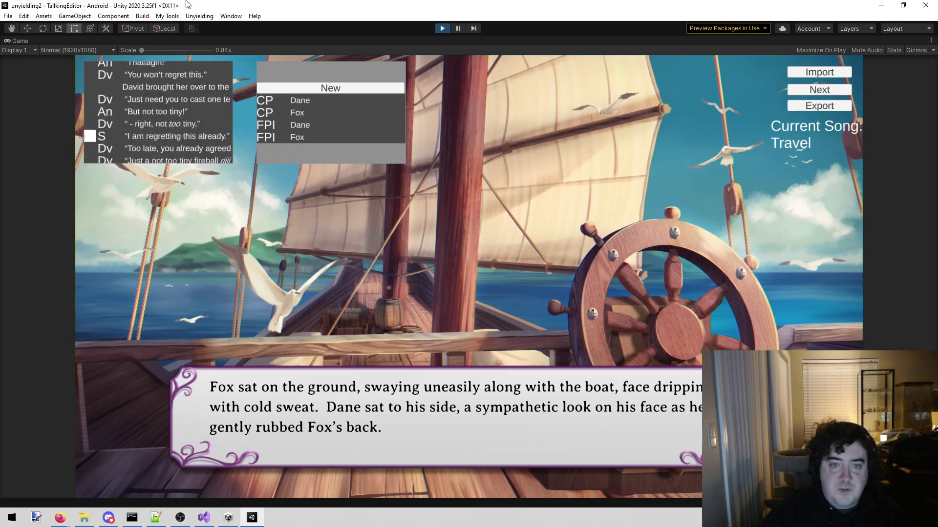
pyautogui.scroll(-8, 145, 93)
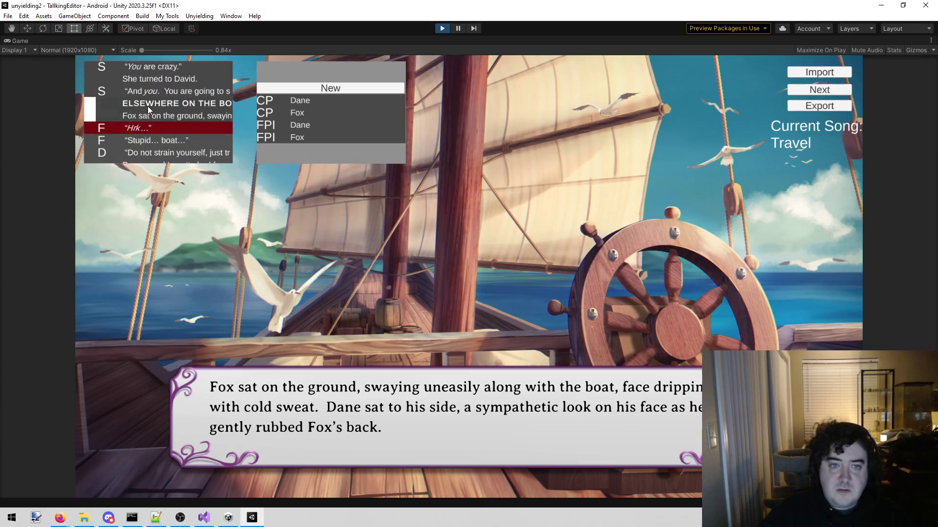
pyautogui.click(148, 105)
pyautogui.click(147, 117)
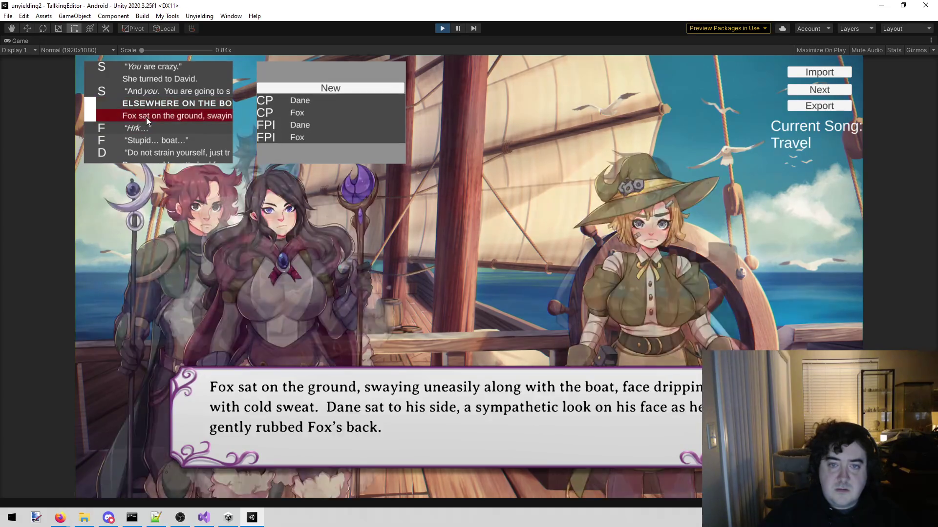
pyautogui.scroll(10, 146, 117)
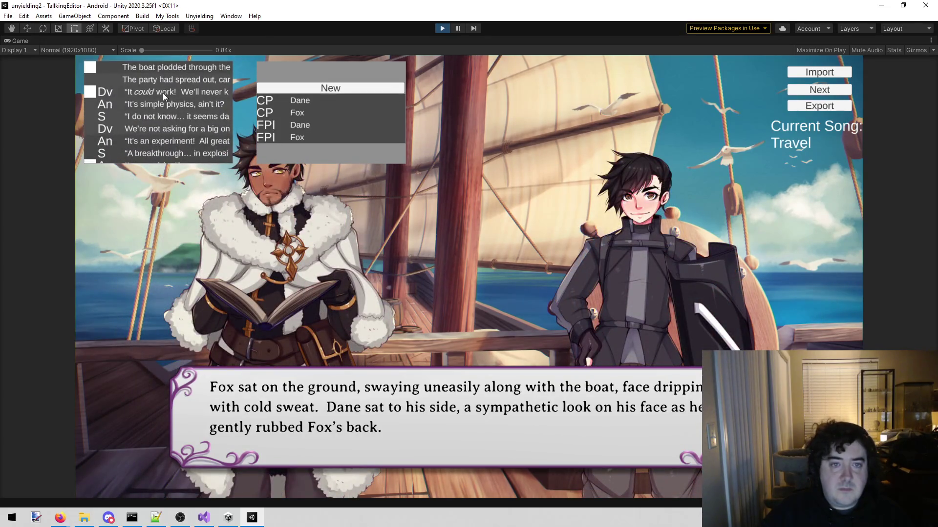
pyautogui.click(163, 92)
# Step: Add fade-in commands for David and Sara to that line
pyautogui.click(336, 89)
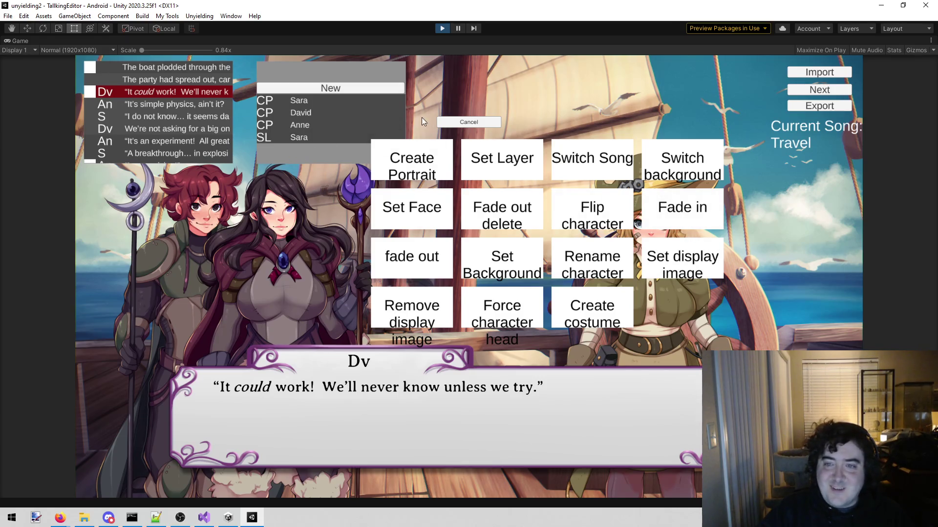
pyautogui.click(441, 121)
pyautogui.click(338, 88)
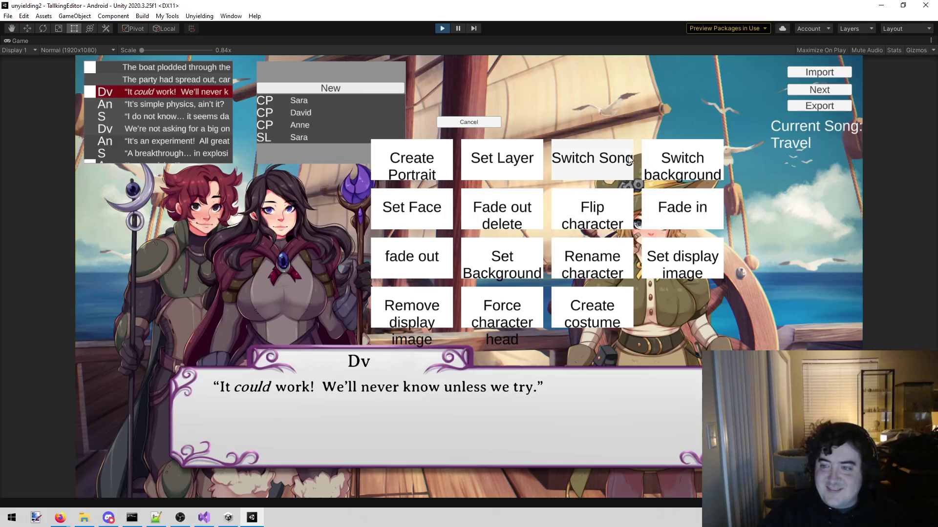
pyautogui.click(639, 217)
pyautogui.click(544, 93)
pyautogui.write('David')
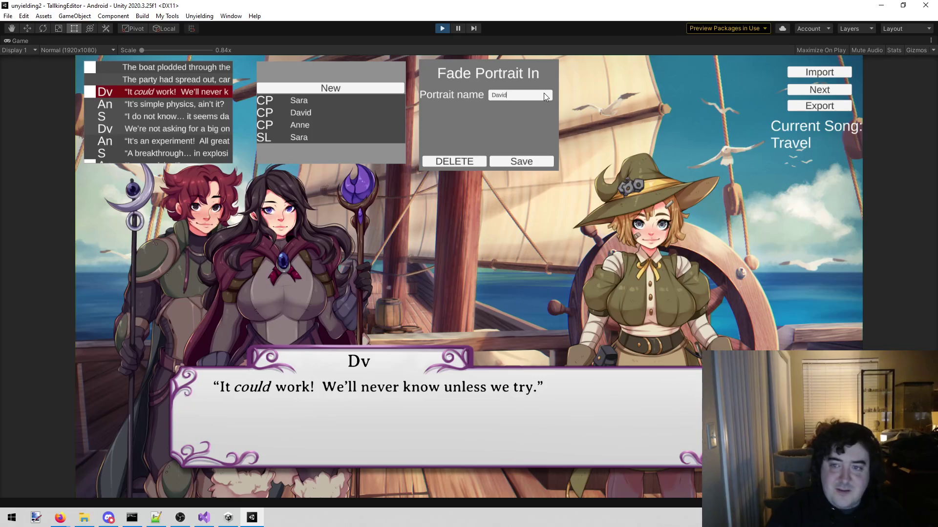
pyautogui.click(522, 162)
pyautogui.click(368, 81)
pyautogui.click(683, 208)
pyautogui.write('Sara')
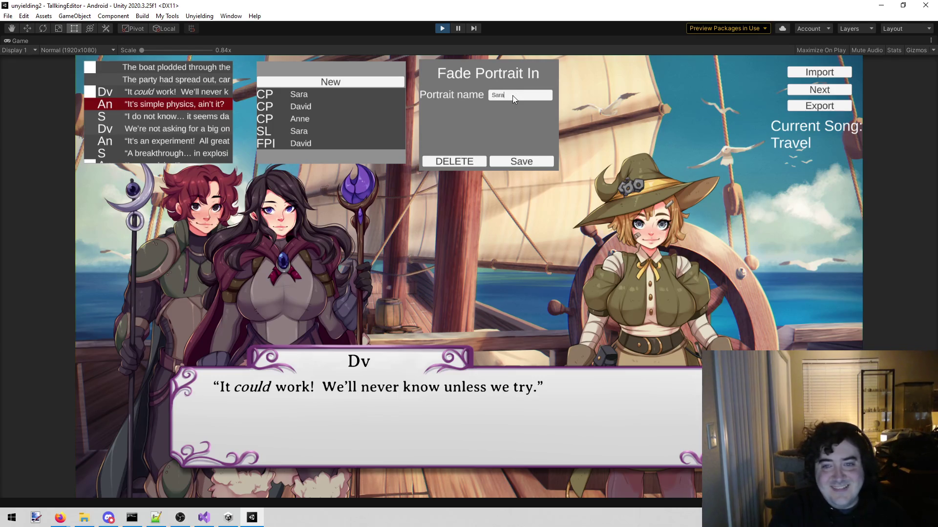
pyautogui.click(527, 162)
# Step: Add a Fade Portrait In command for Anne to the "It could work!" line
pyautogui.click(334, 76)
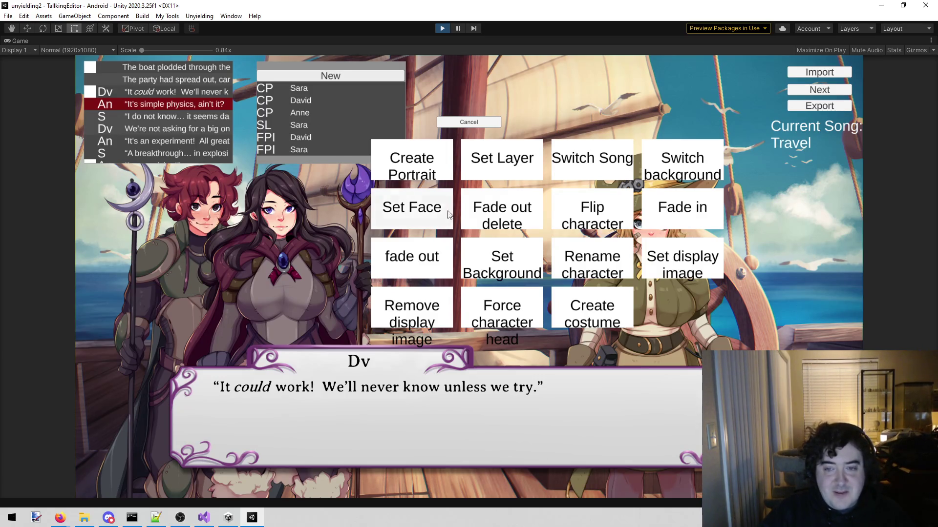
pyautogui.click(677, 211)
pyautogui.click(511, 98)
pyautogui.write('nne')
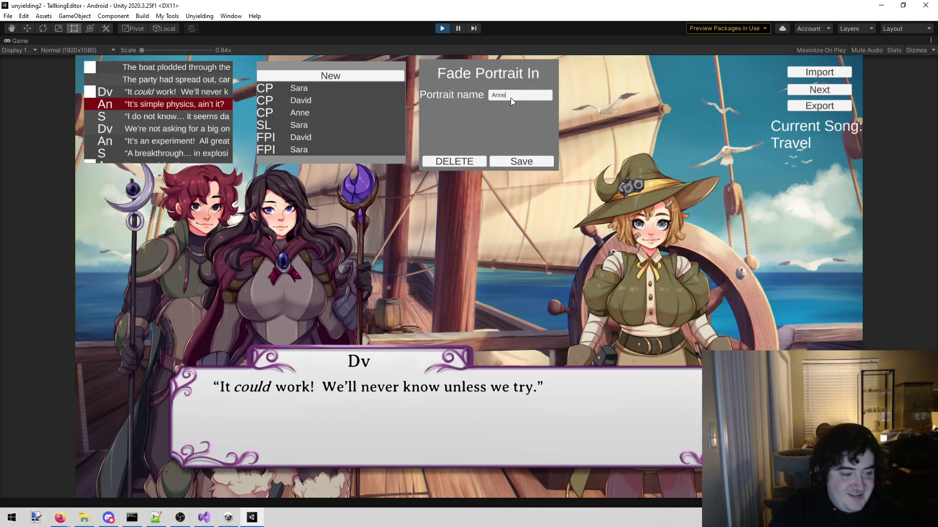
pyautogui.click(504, 156)
pyautogui.scroll(-5, 198, 130)
pyautogui.scroll(-15, 163, 118)
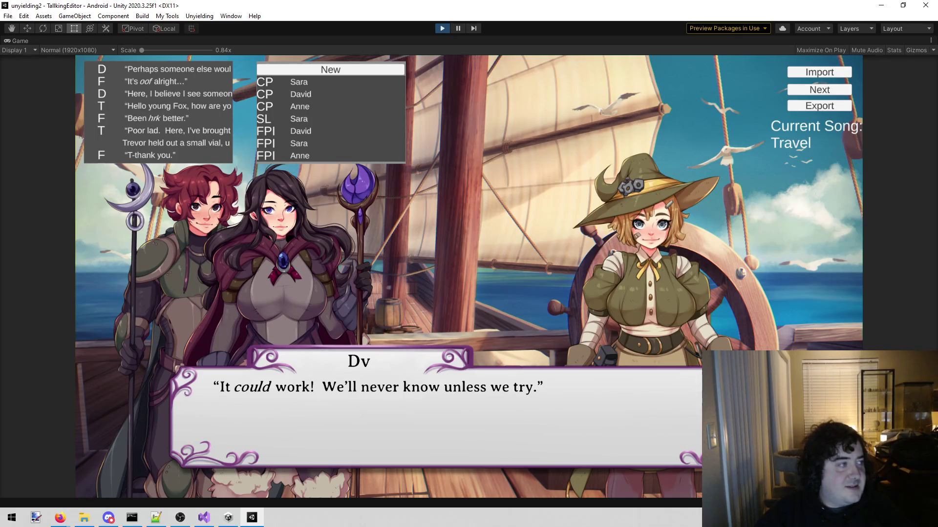
# Step: Give the ELSEWHERE ON THE BOAT line a Set Background command for Inside, then preview the corridor
pyautogui.scroll(-3, 147, 141)
pyautogui.scroll(-10, 158, 108)
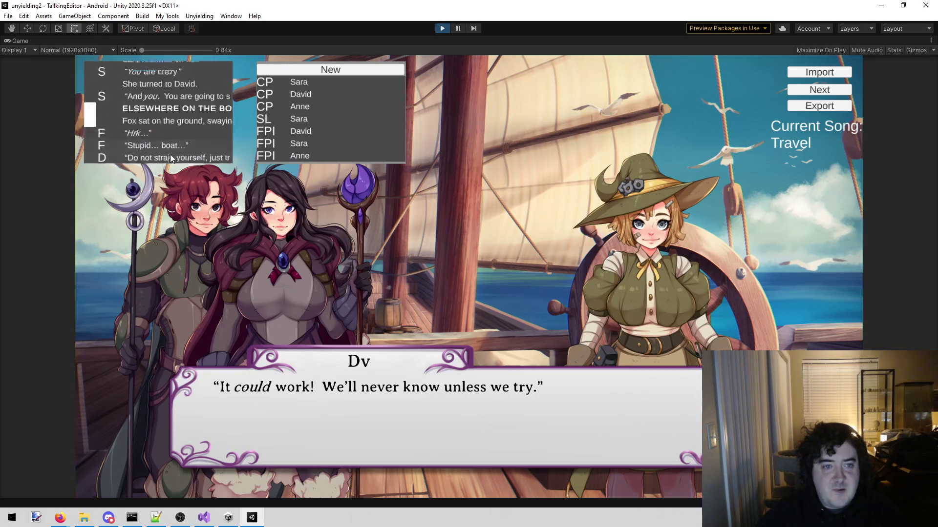
pyautogui.scroll(-1, 143, 127)
pyautogui.click(139, 119)
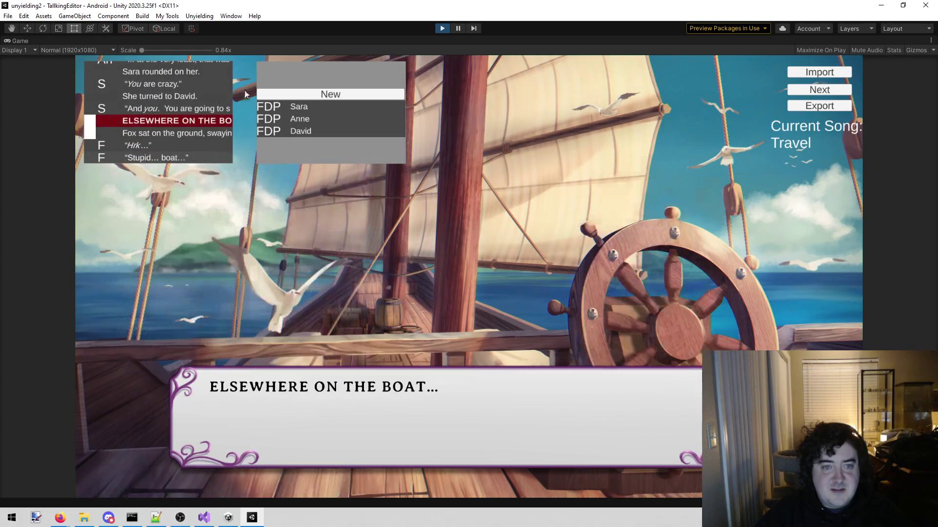
pyautogui.click(296, 92)
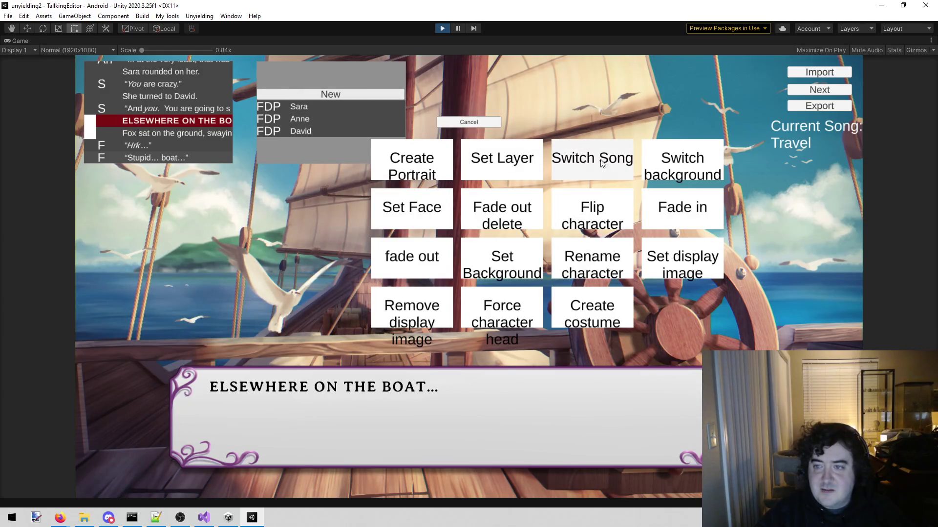
pyautogui.click(662, 161)
pyautogui.click(546, 95)
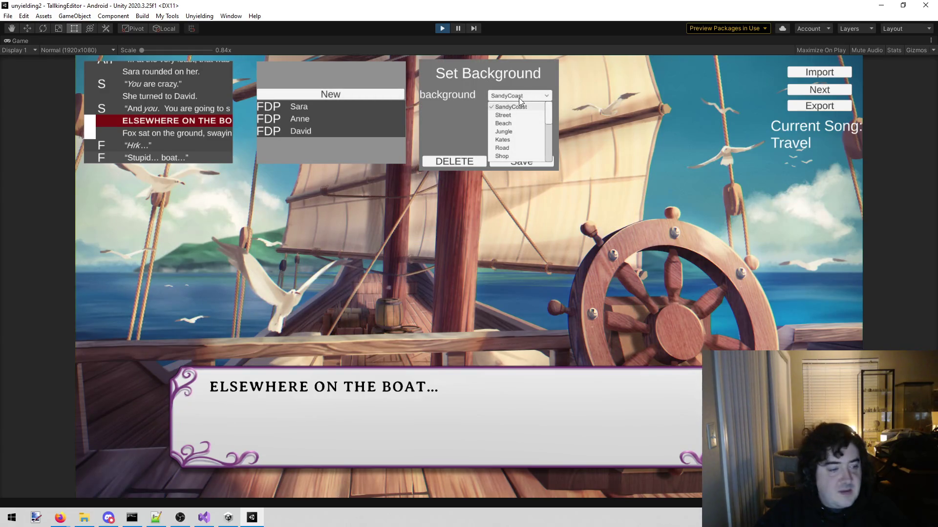
pyautogui.scroll(-5, 522, 115)
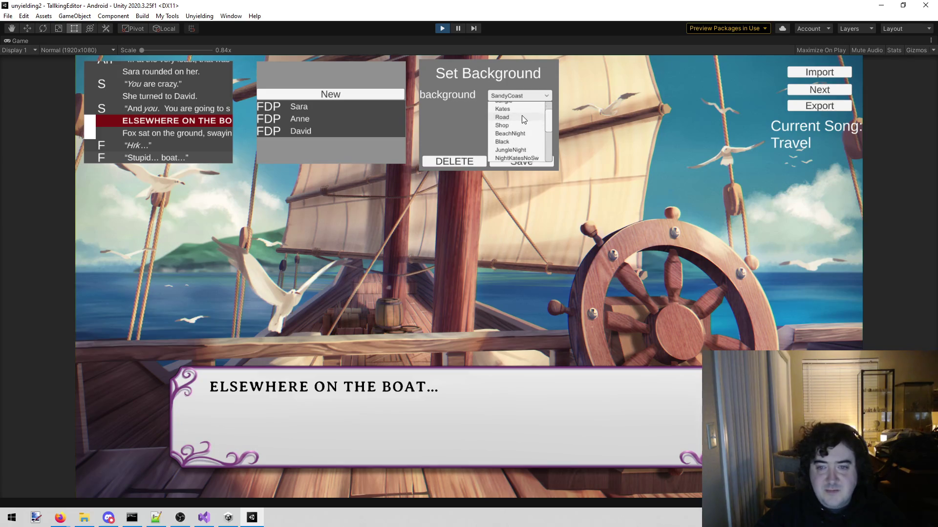
pyautogui.scroll(-3, 524, 124)
pyautogui.click(511, 154)
pyautogui.click(519, 163)
pyautogui.click(185, 121)
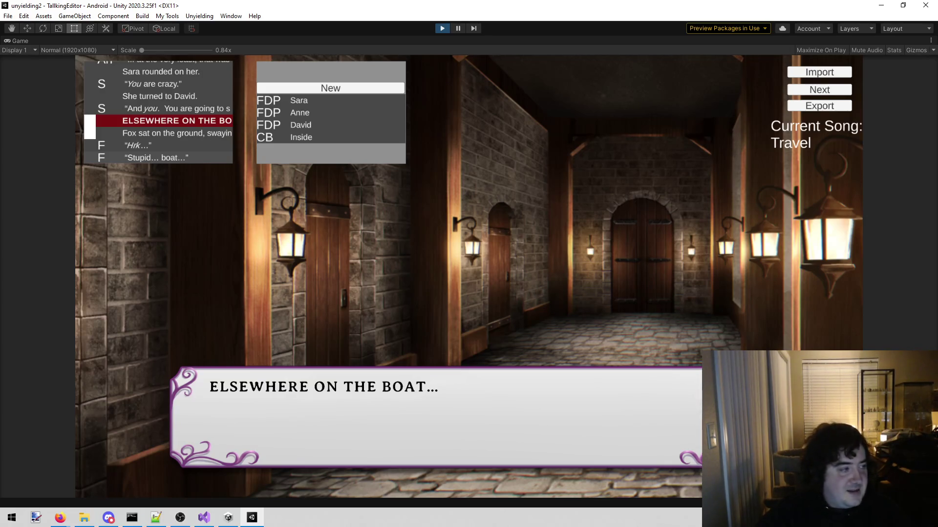
pyautogui.hotkey('alt', 'Tab')
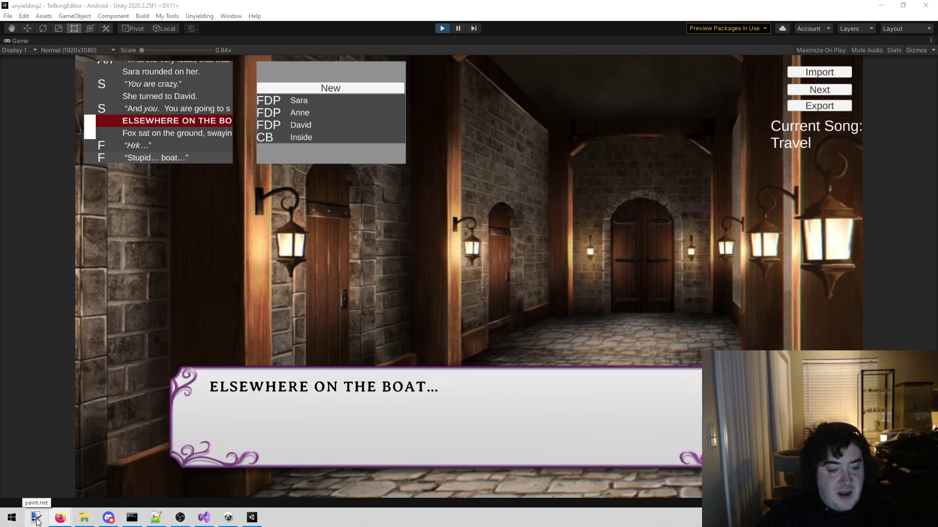
pyautogui.click(37, 518)
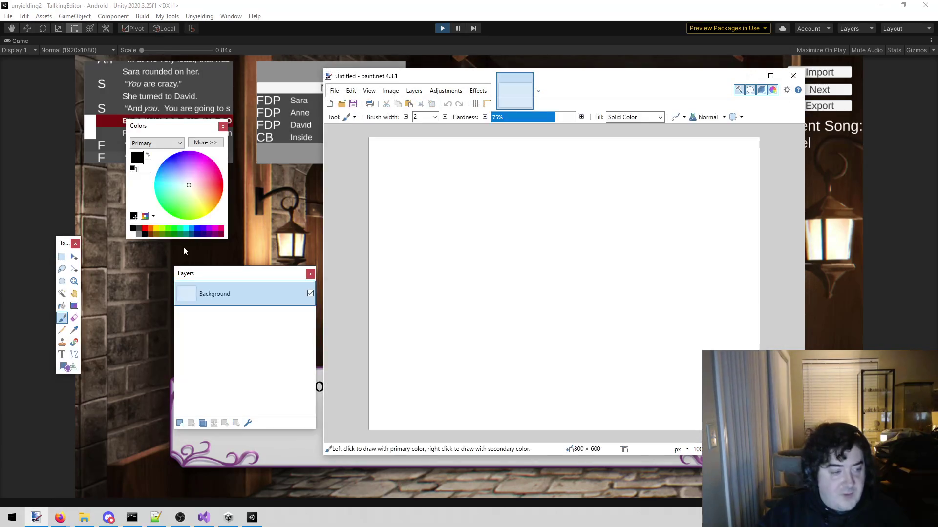
# Step: Fill the canvas black, set the Paintbrush width to 4, and sketch a vertical divider
pyautogui.click(62, 305)
pyautogui.click(548, 240)
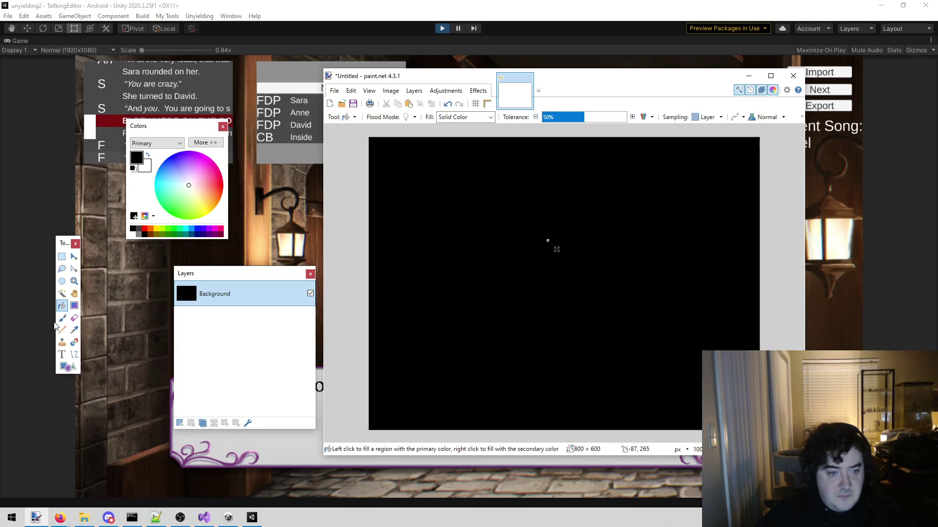
pyautogui.click(62, 318)
pyautogui.click(443, 117)
pyautogui.click(444, 118)
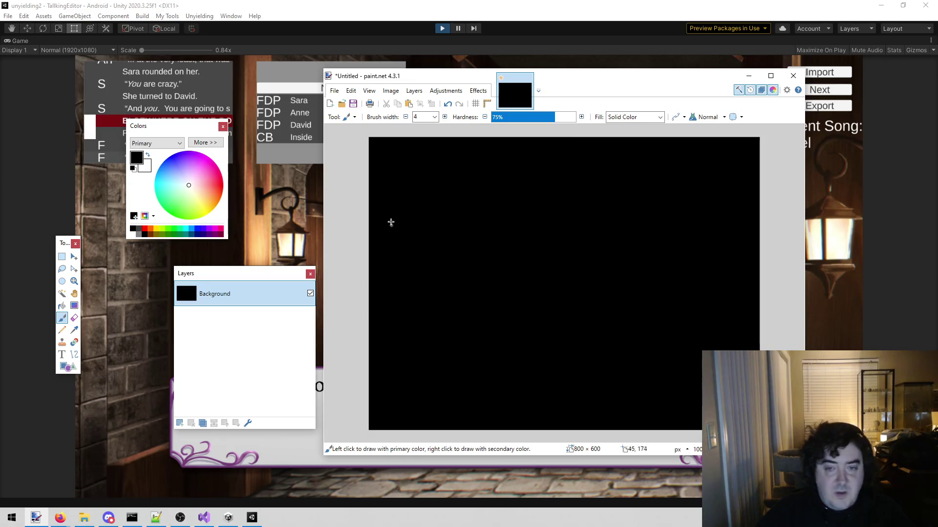
pyautogui.click(553, 141)
pyautogui.moveTo(547, 172); pyautogui.dragTo(558, 424)
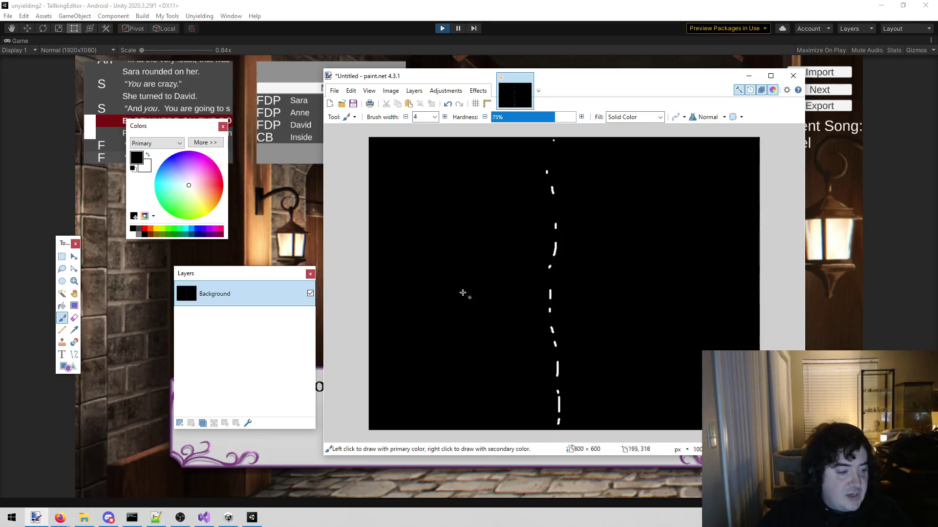
# Step: Sketch layout boxes and letters on both sides of the divider
pyautogui.moveTo(392, 159)
pyautogui.mouseDown()
pyautogui.moveTo(390, 246)
pyautogui.moveTo(523, 255)
pyautogui.moveTo(518, 169)
pyautogui.moveTo(392, 160)
pyautogui.mouseUp()
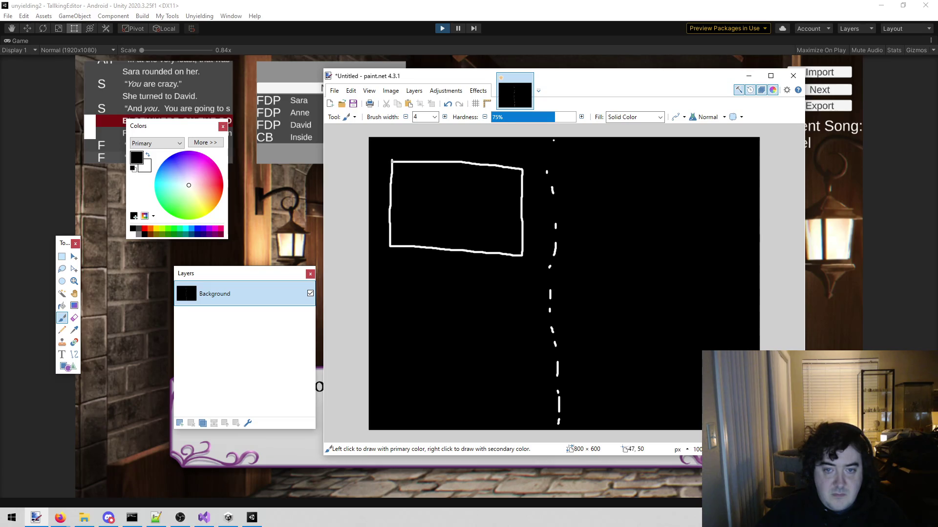
pyautogui.moveTo(424, 217)
pyautogui.mouseDown()
pyautogui.moveTo(420, 196)
pyautogui.moveTo(441, 192)
pyautogui.moveTo(421, 202)
pyautogui.moveTo(448, 221)
pyautogui.mouseUp()
pyautogui.moveTo(583, 151)
pyautogui.mouseDown()
pyautogui.moveTo(582, 169)
pyautogui.moveTo(613, 183)
pyautogui.moveTo(615, 160)
pyautogui.moveTo(582, 153)
pyautogui.mouseUp()
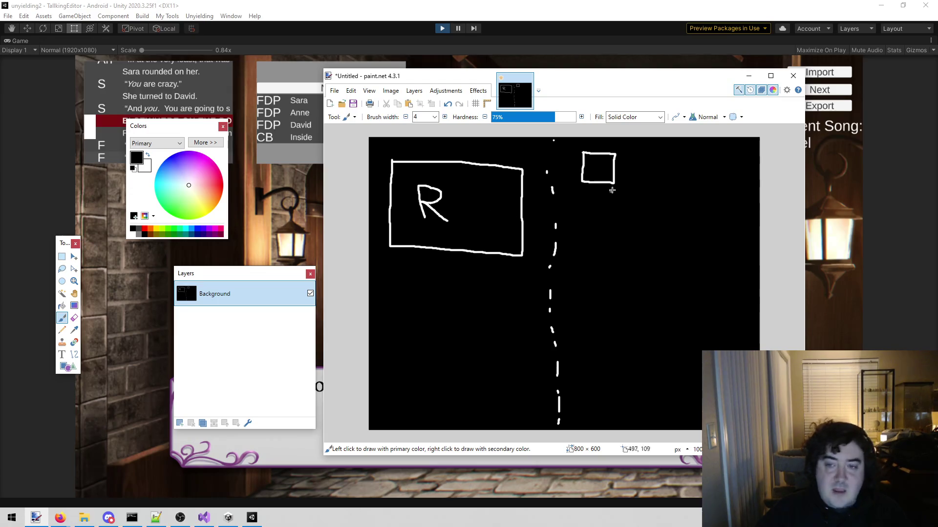
pyautogui.moveTo(594, 174)
pyautogui.mouseDown()
pyautogui.moveTo(600, 163)
pyautogui.moveTo(671, 186)
pyautogui.moveTo(684, 157)
pyautogui.moveTo(652, 156)
pyautogui.moveTo(659, 178)
pyautogui.moveTo(673, 179)
pyautogui.mouseUp()
pyautogui.moveTo(578, 209)
pyautogui.mouseDown()
pyautogui.moveTo(605, 247)
pyautogui.moveTo(613, 212)
pyautogui.moveTo(574, 209)
pyautogui.moveTo(594, 240)
pyautogui.moveTo(606, 221)
pyautogui.moveTo(653, 255)
pyautogui.moveTo(688, 252)
pyautogui.moveTo(678, 221)
pyautogui.moveTo(656, 221)
pyautogui.moveTo(675, 233)
pyautogui.moveTo(667, 240)
pyautogui.mouseUp()
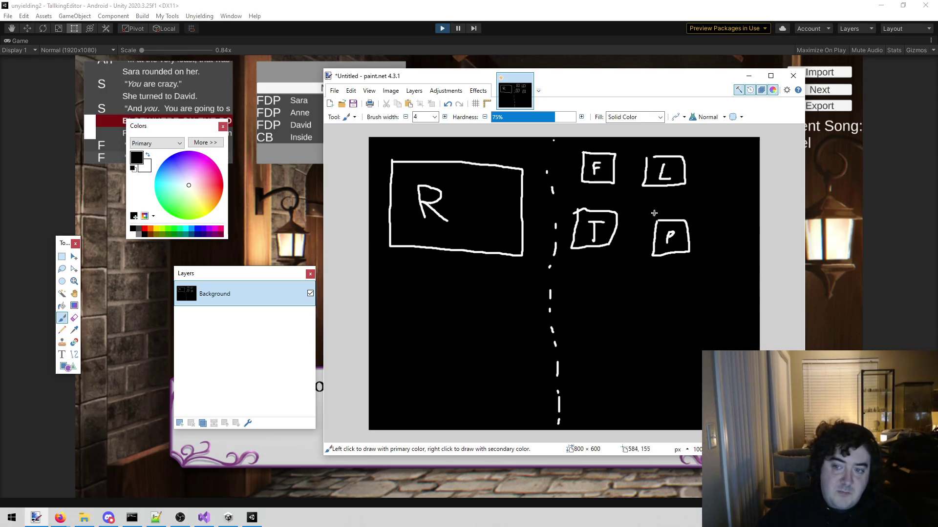
# Step: Redraw the lower-right box's P as an R, then close paint.net without saving
pyautogui.moveTo(658, 219); pyautogui.dragTo(693, 259)
pyautogui.moveTo(702, 217); pyautogui.dragTo(693, 222)
pyautogui.moveTo(686, 227); pyautogui.dragTo(669, 250)
pyautogui.click(649, 271)
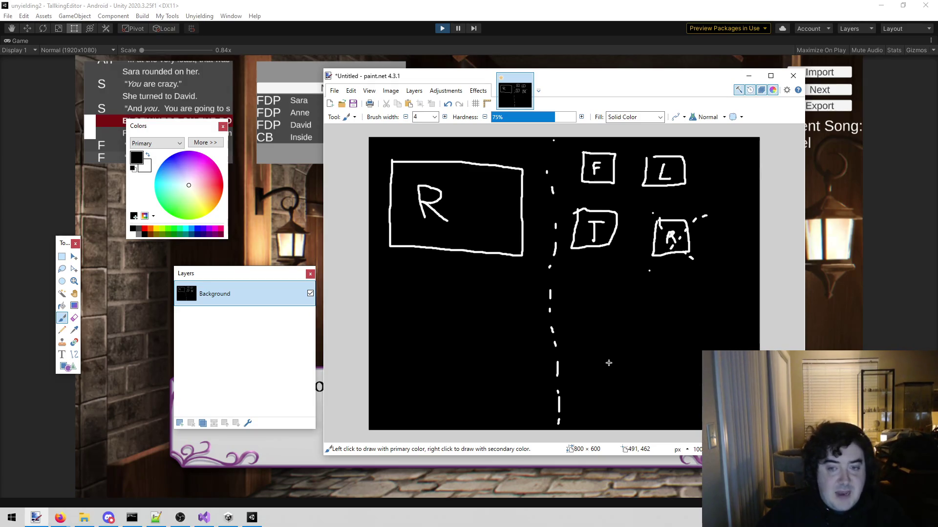
pyautogui.click(795, 79)
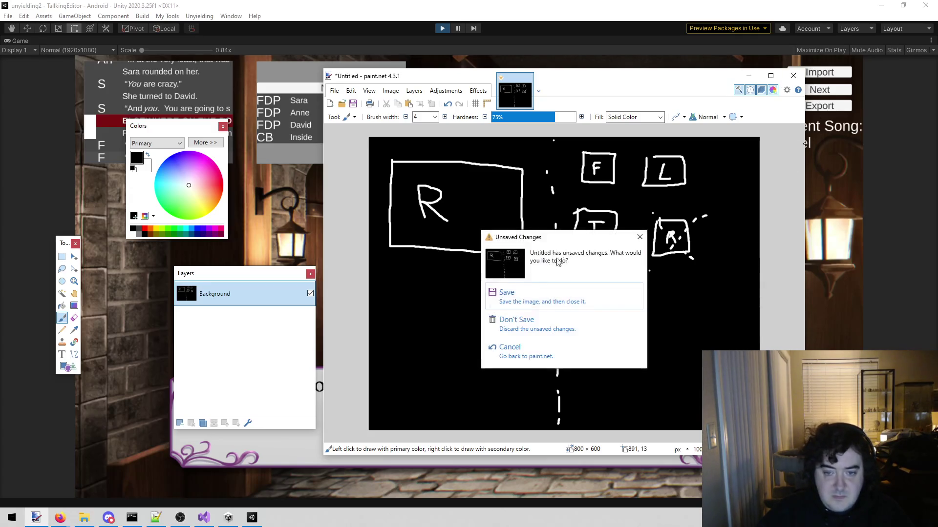
pyautogui.click(535, 318)
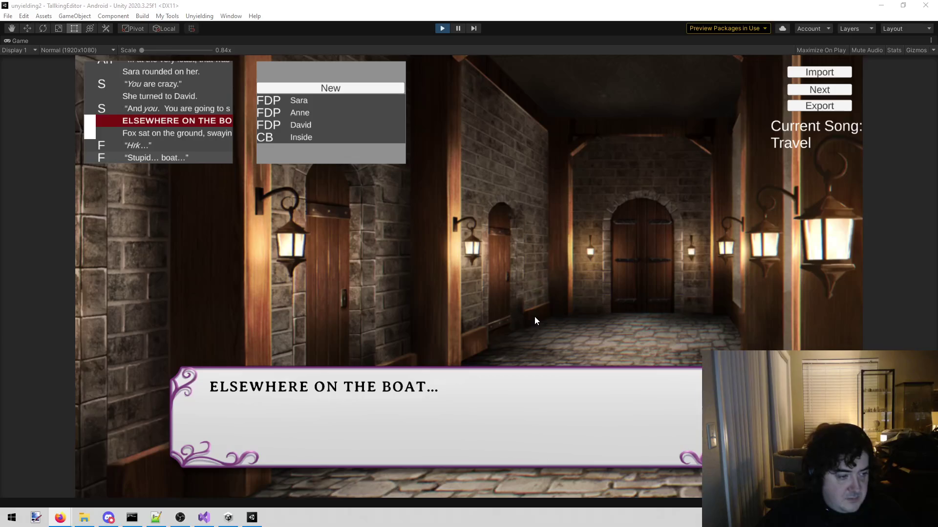
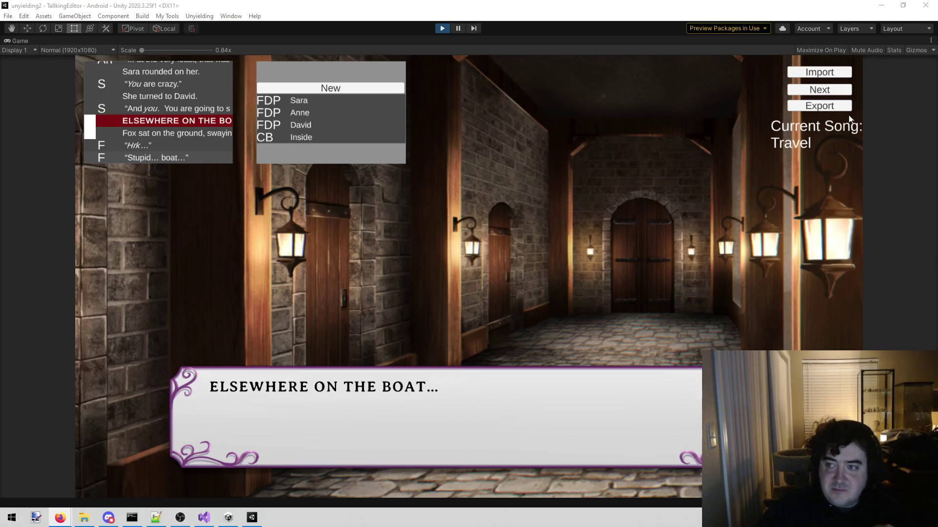
# Step: On the 'Fox sat on the ground' line, add a Set Face command setting Fox to Serious
pyautogui.click(827, 90)
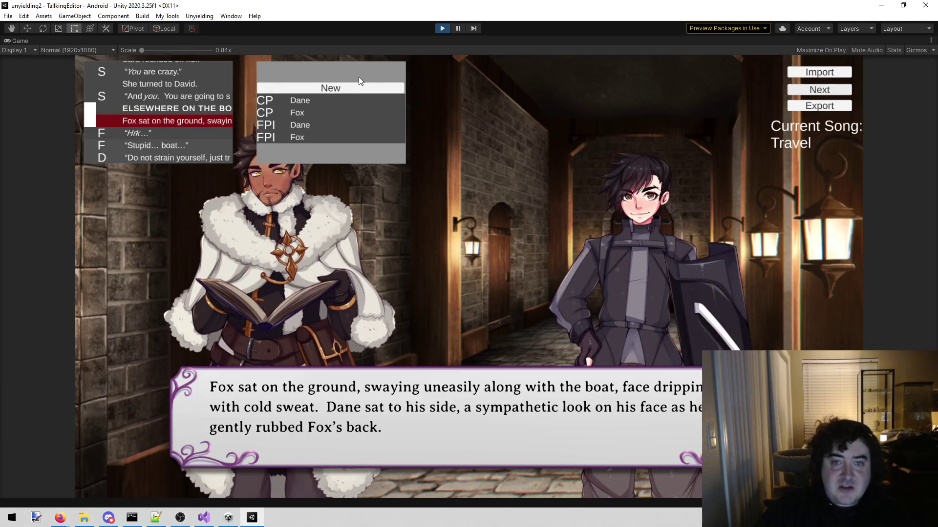
pyautogui.click(350, 93)
pyautogui.click(423, 205)
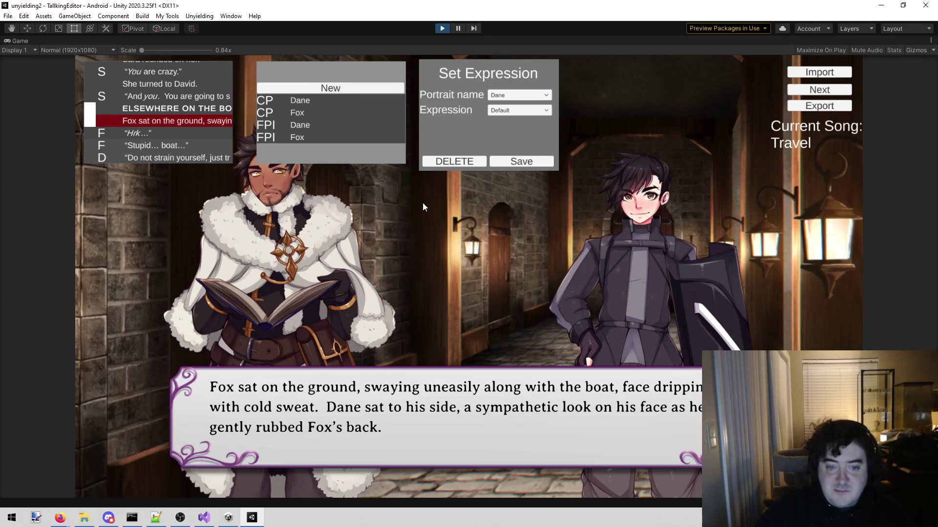
pyautogui.click(520, 96)
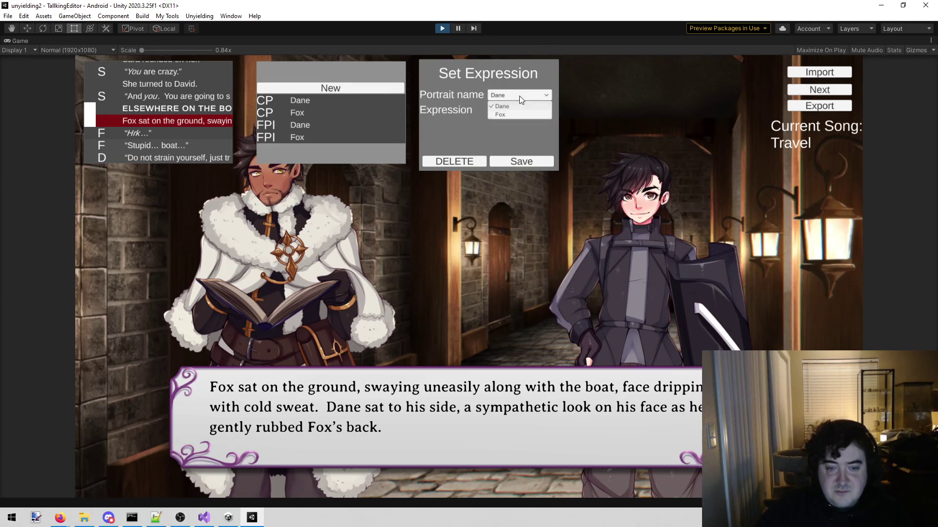
pyautogui.click(503, 115)
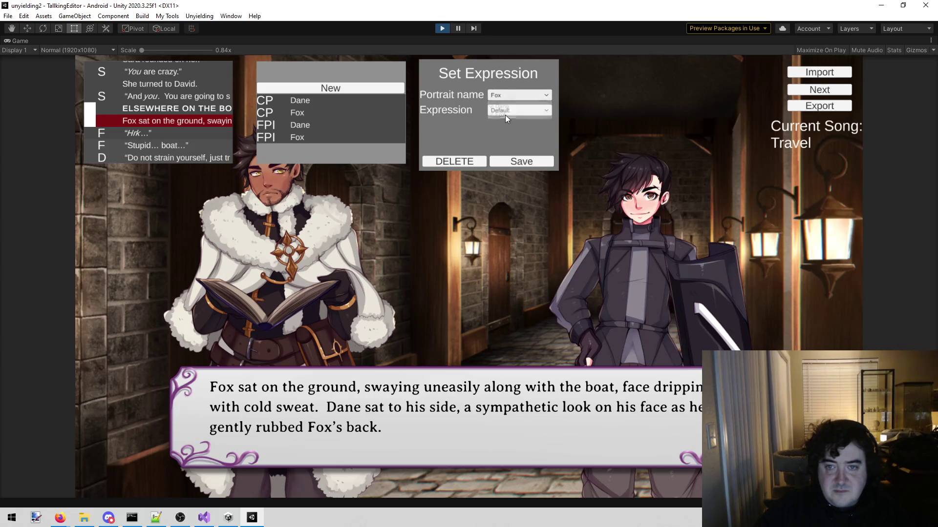
pyautogui.click(509, 111)
pyautogui.click(511, 149)
pyautogui.click(498, 161)
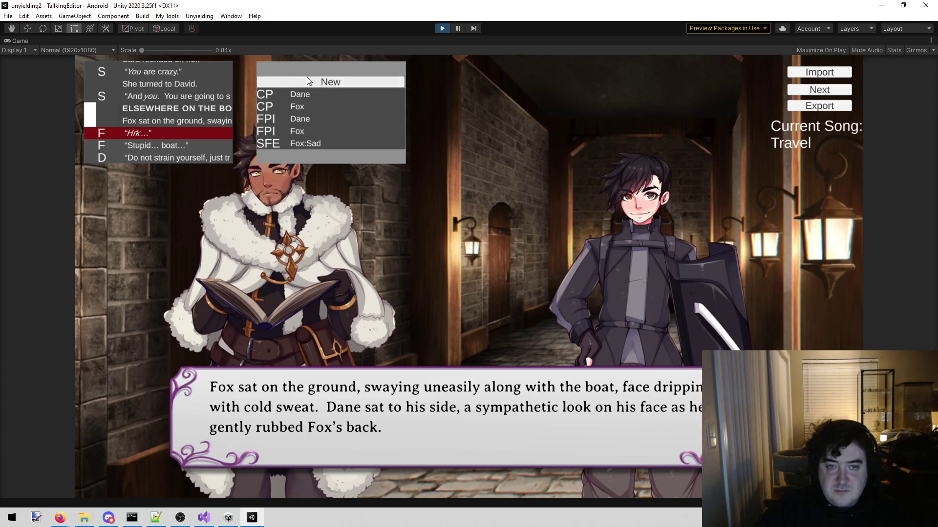
pyautogui.click(313, 147)
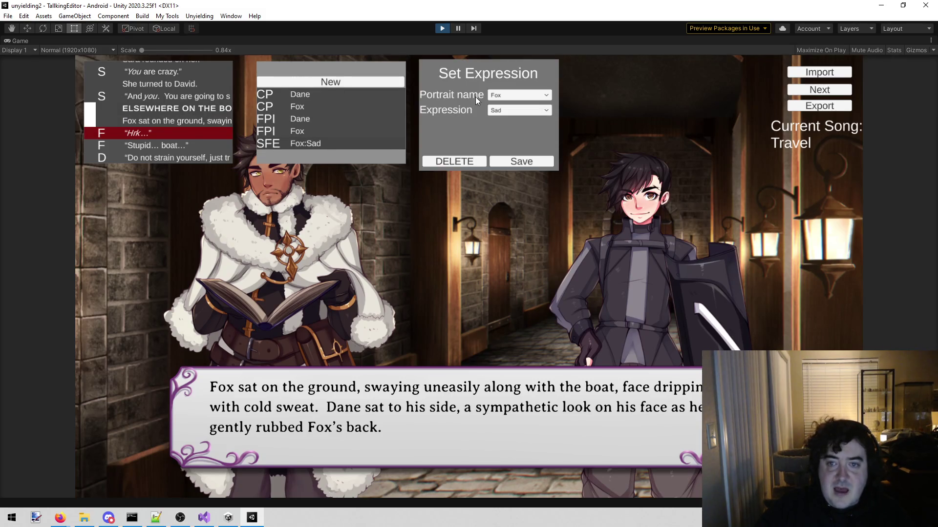
pyautogui.click(514, 110)
pyautogui.click(512, 153)
pyautogui.click(513, 162)
# Step: Add a second Set Face command on that line setting Dane to Sad
pyautogui.click(148, 121)
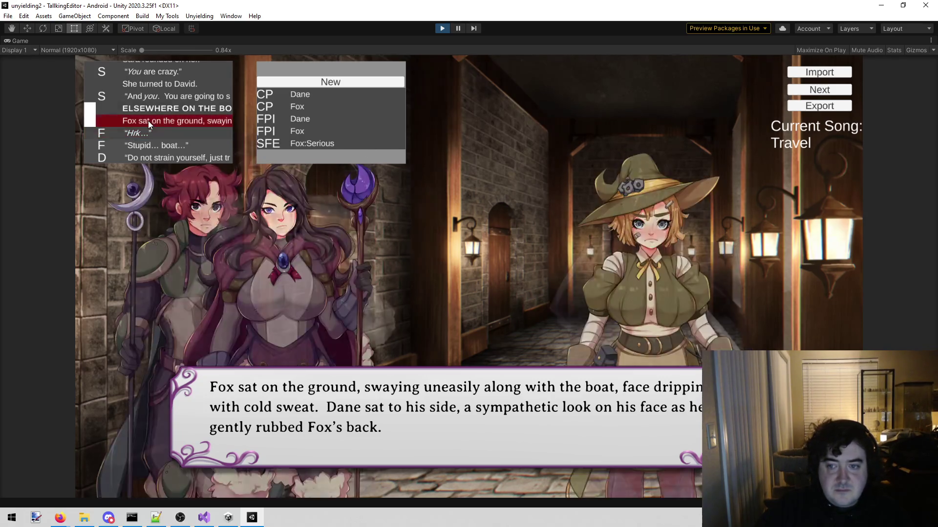
pyautogui.click(335, 81)
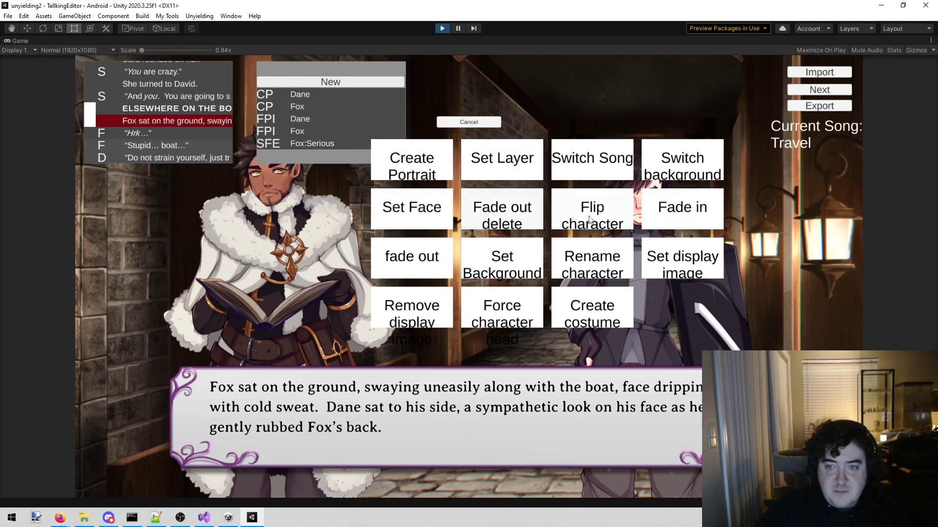
pyautogui.click(424, 218)
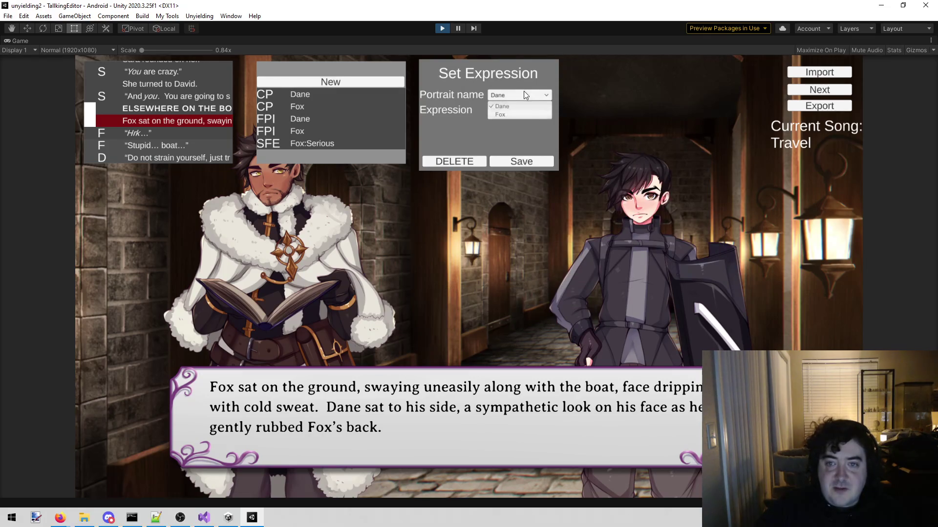
pyautogui.click(518, 113)
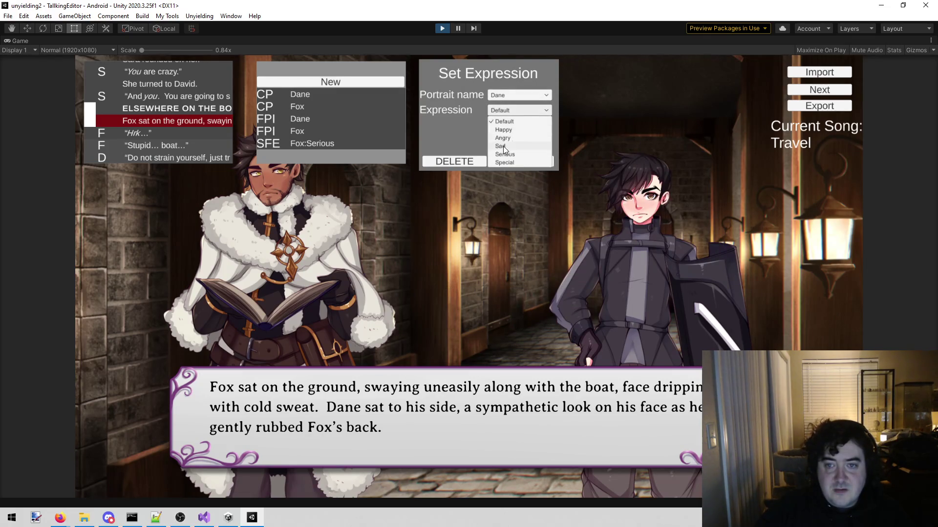
pyautogui.click(505, 146)
pyautogui.click(517, 162)
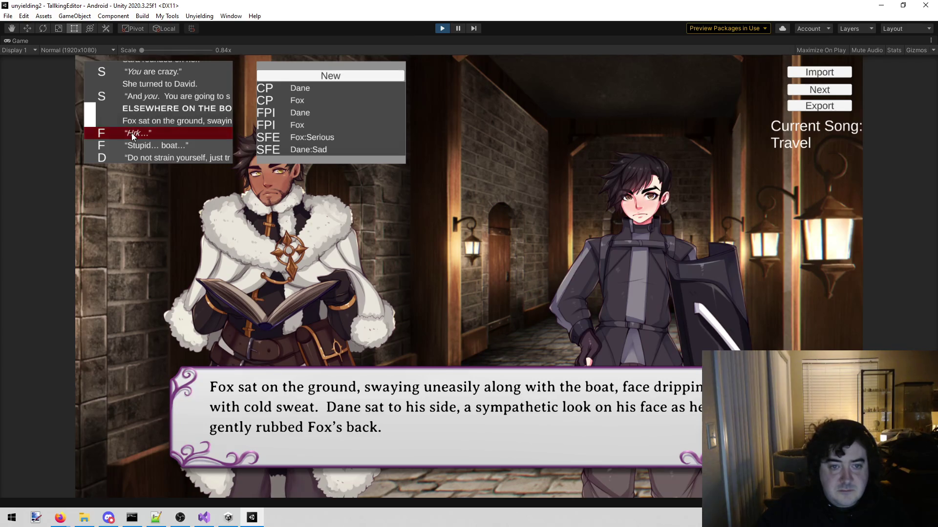
pyautogui.click(131, 133)
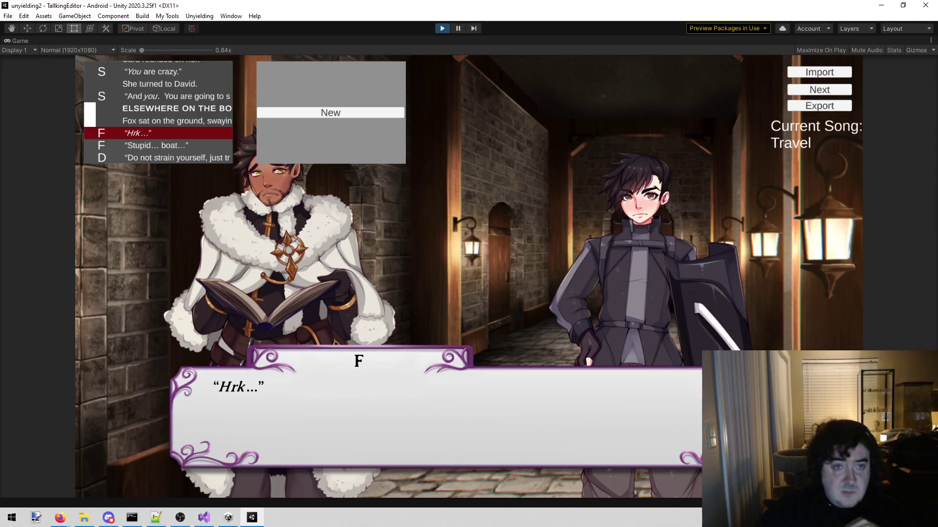
# Step: Add a Set Layer command with portrait 'Fox' to the 'Fox sat on the ground' line
pyautogui.click(168, 122)
pyautogui.click(336, 76)
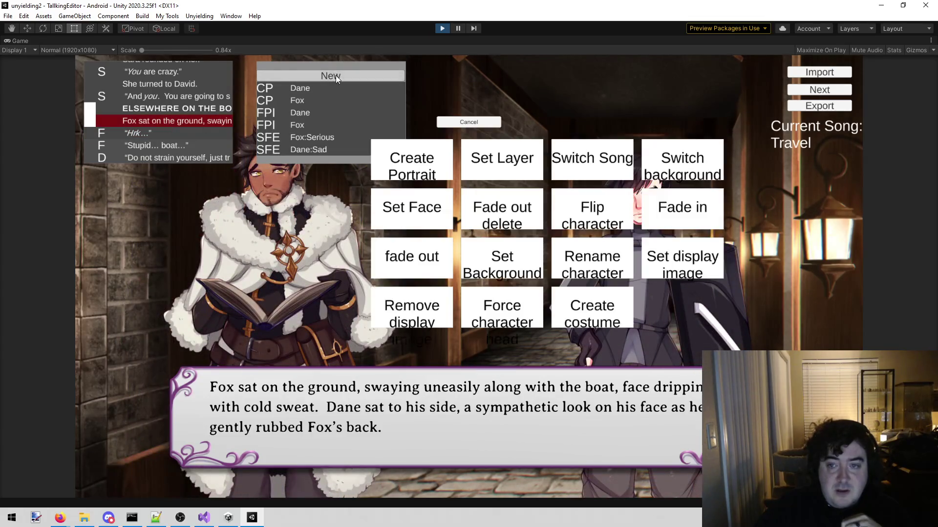
pyautogui.click(522, 163)
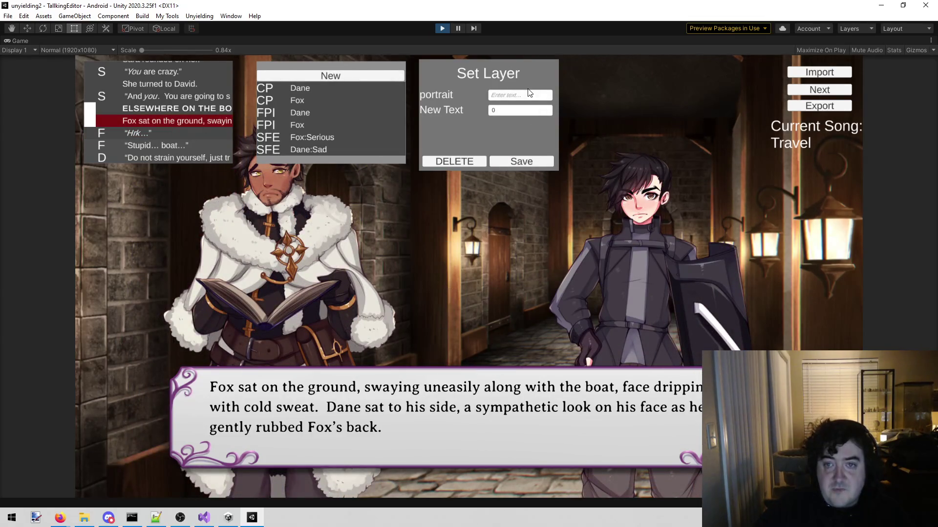
pyautogui.write('Fox')
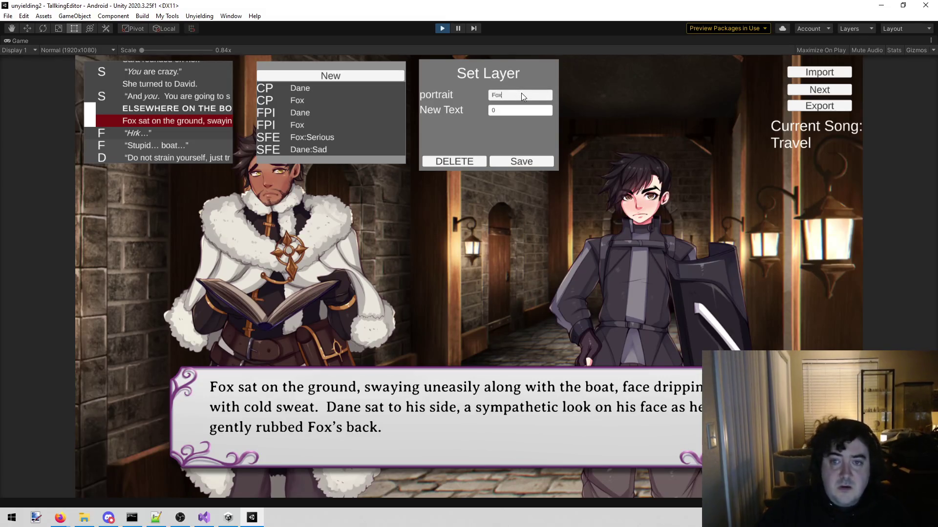
pyautogui.click(536, 162)
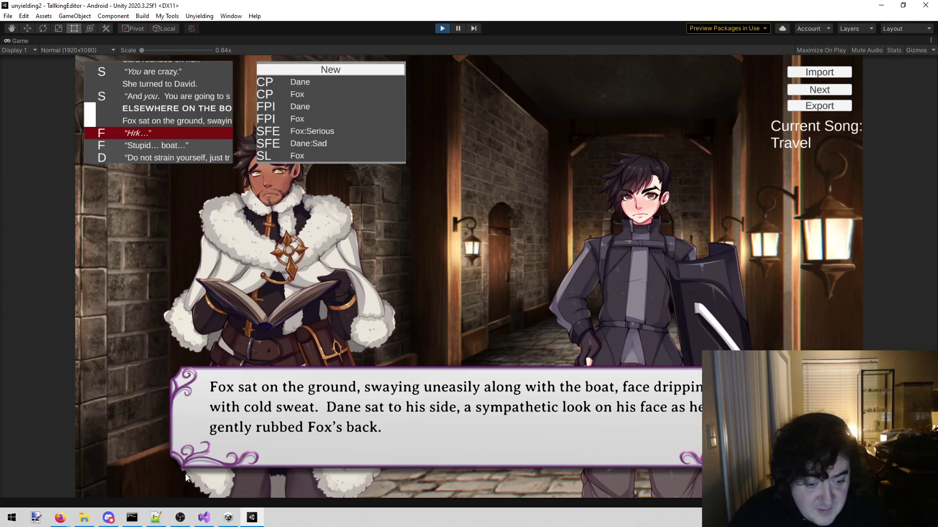
pyautogui.click(183, 522)
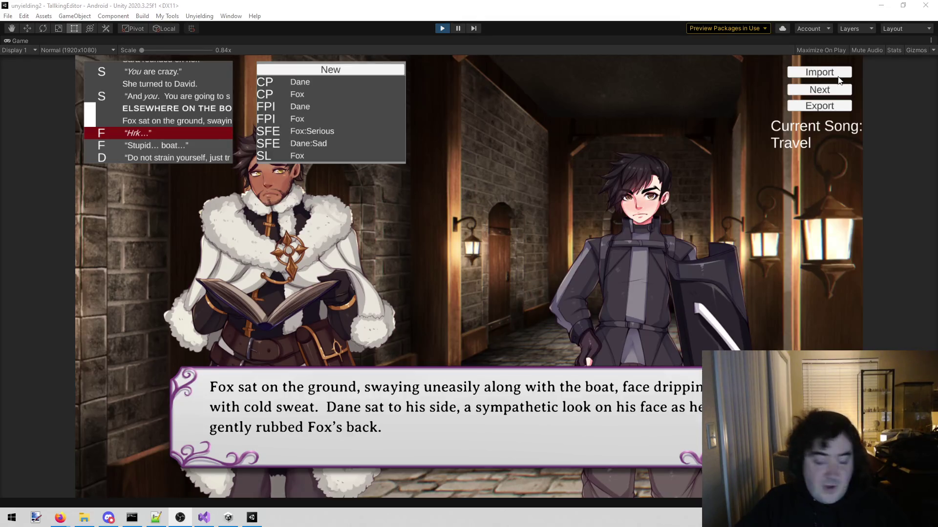
# Step: Step ahead and select D's line 'Here, I believe I see someone coming.'
pyautogui.click(828, 92)
pyautogui.click(829, 92)
pyautogui.click(829, 92)
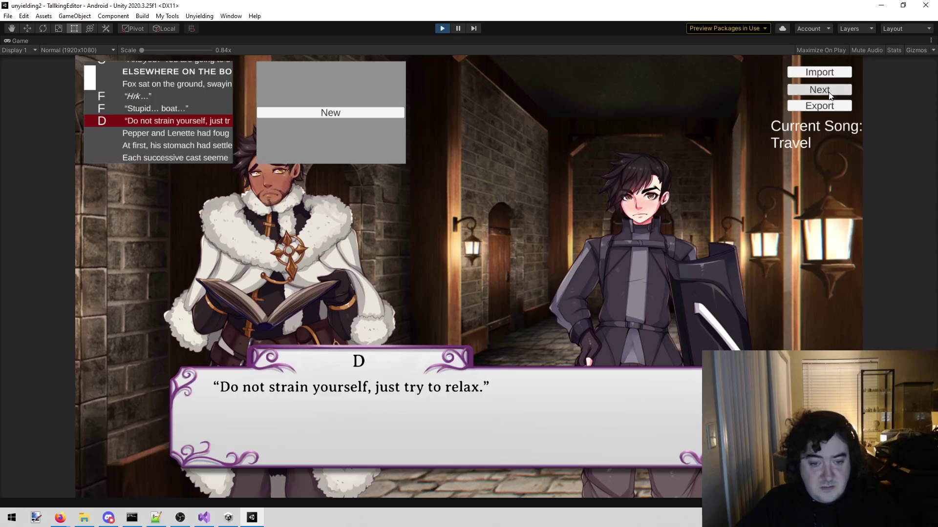
pyautogui.click(829, 92)
pyautogui.click(828, 91)
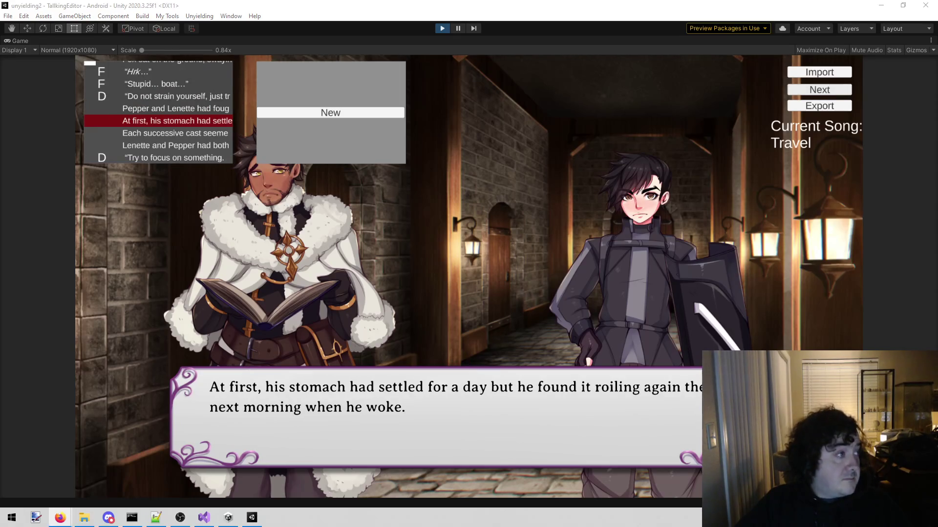
pyautogui.scroll(-4, 174, 98)
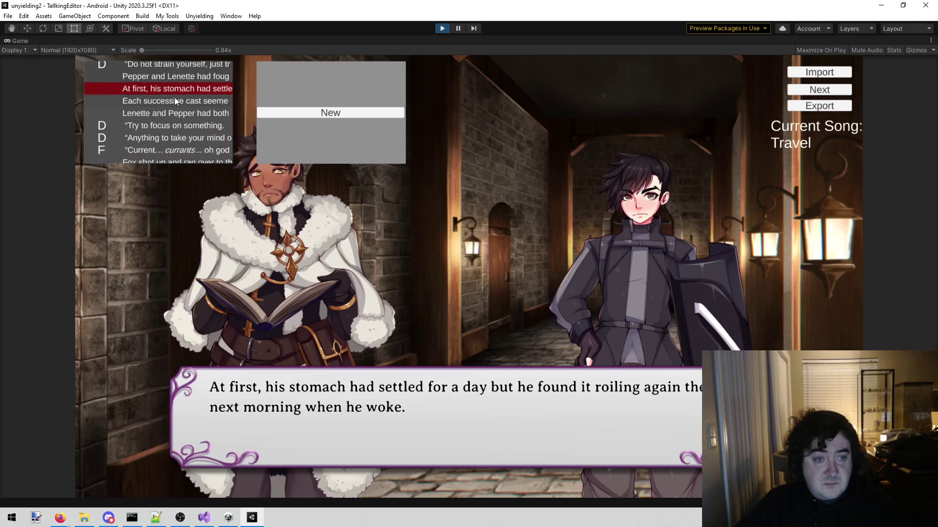
pyautogui.scroll(-2, 167, 94)
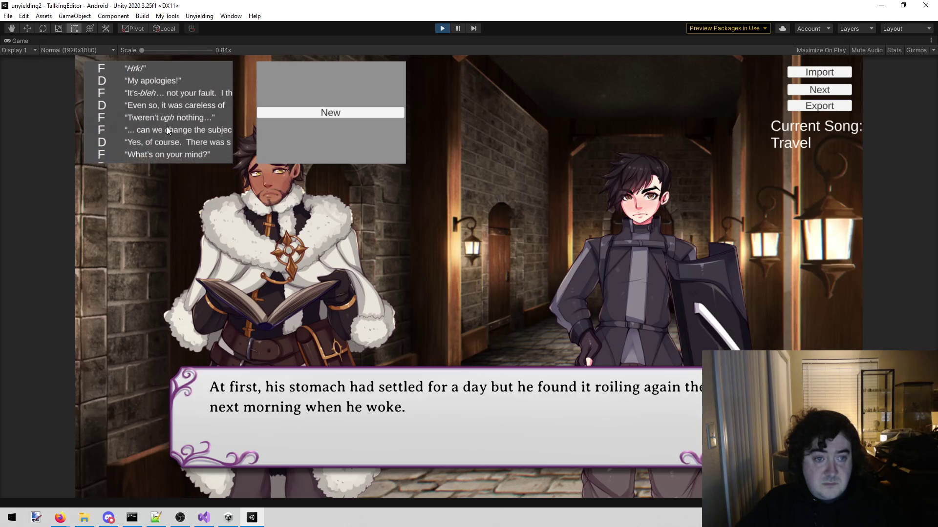
pyautogui.scroll(-6, 166, 130)
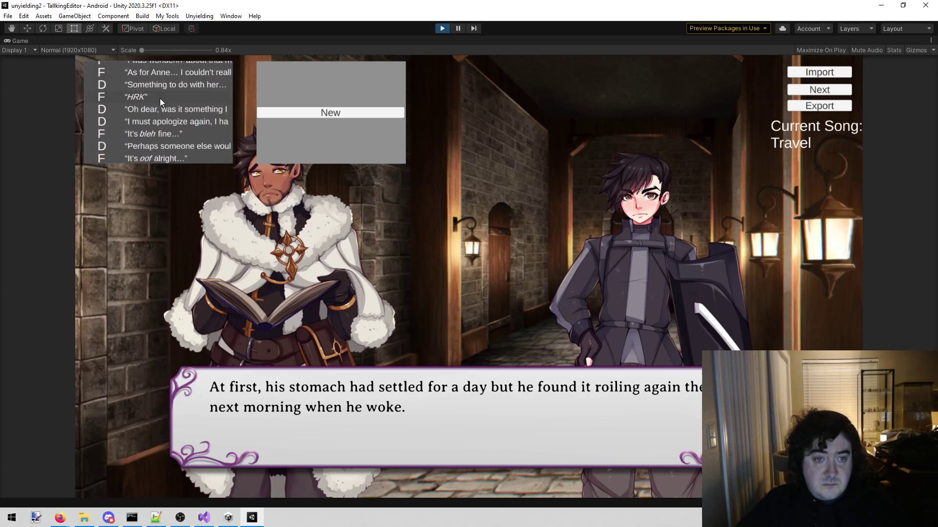
pyautogui.scroll(-3, 165, 98)
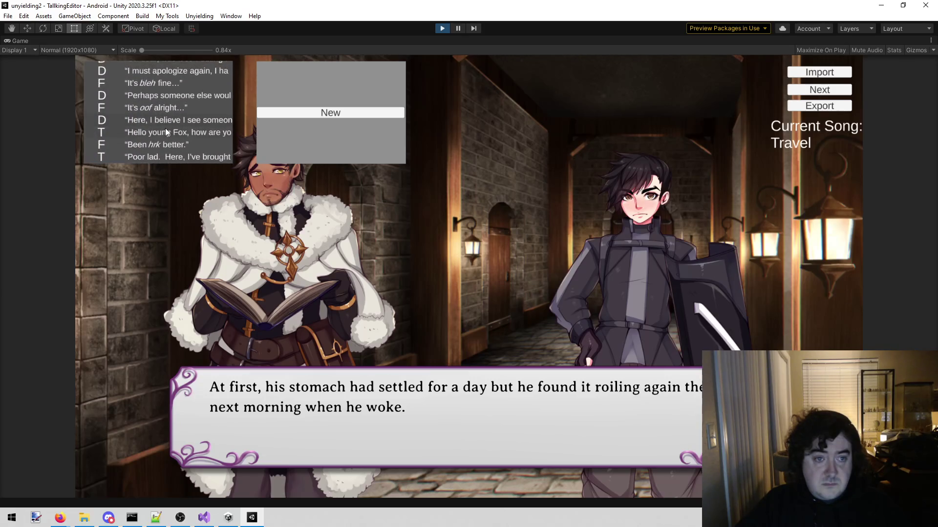
pyautogui.click(167, 120)
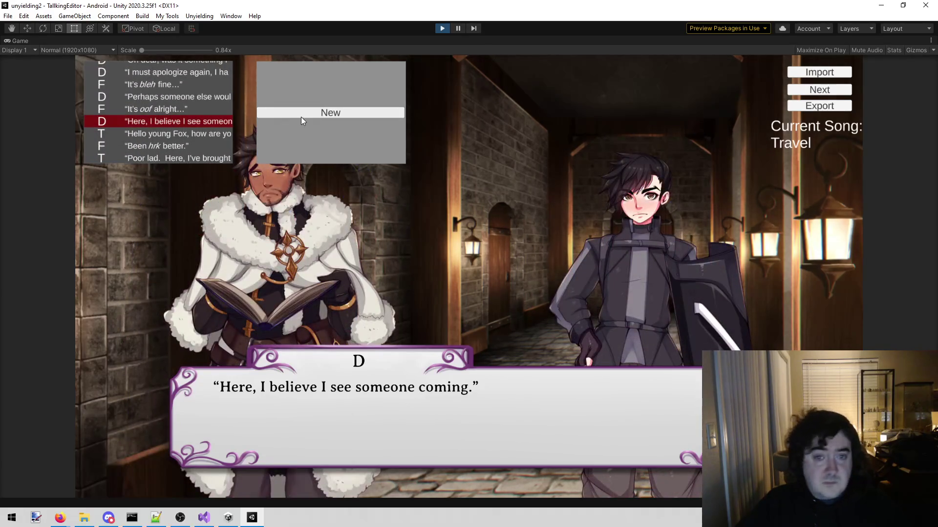
# Step: Cancel the new-command choices and select T's 'Hello young Fox' line
pyautogui.click(272, 111)
pyautogui.press('Escape')
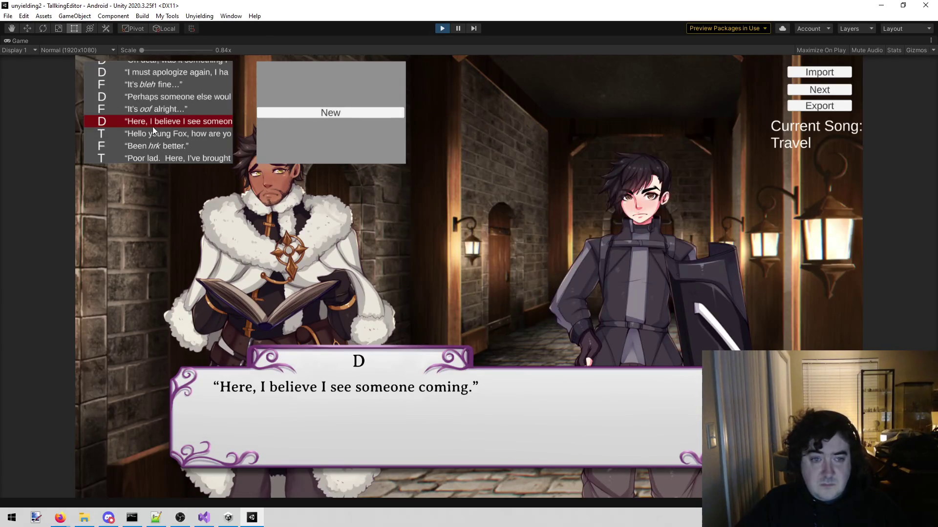
pyautogui.click(135, 139)
# Step: Add a portrait command placing Trevor in RightSlot2 on the 'Hello young Fox' line
pyautogui.click(301, 115)
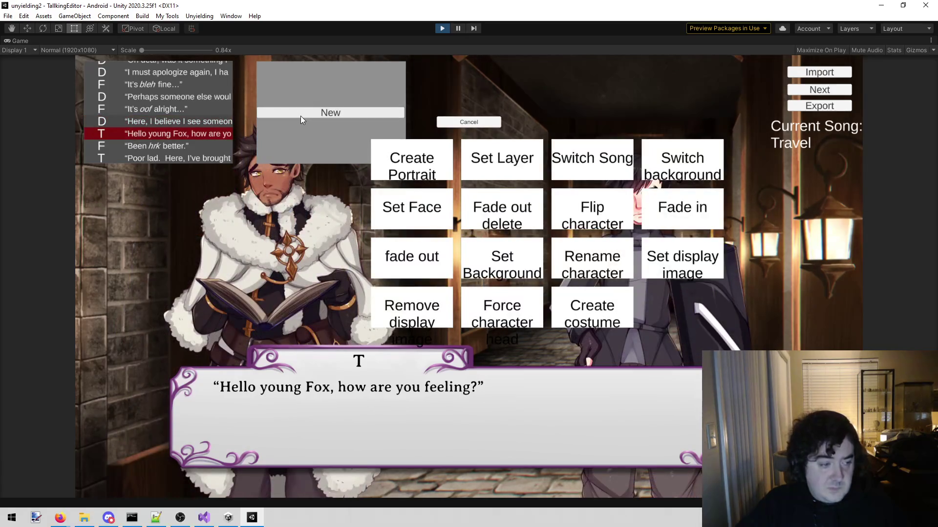
pyautogui.click(412, 161)
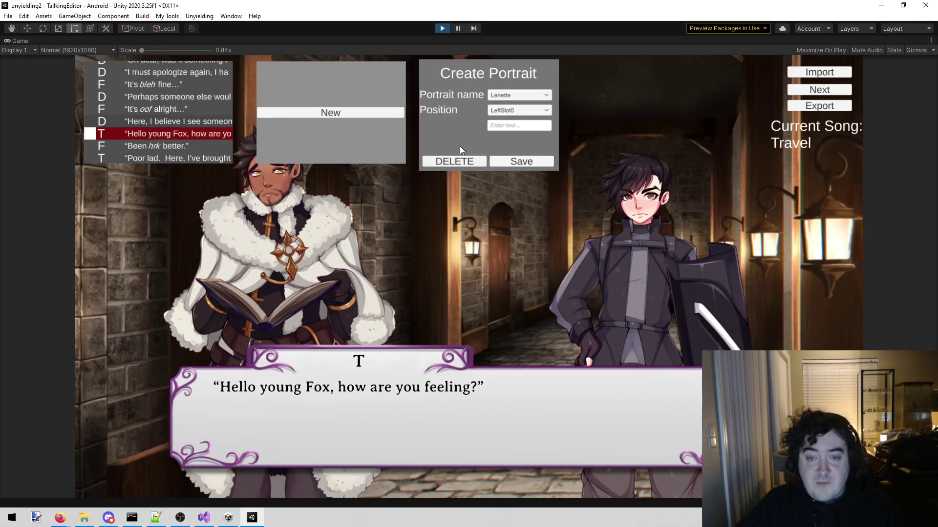
pyautogui.click(525, 95)
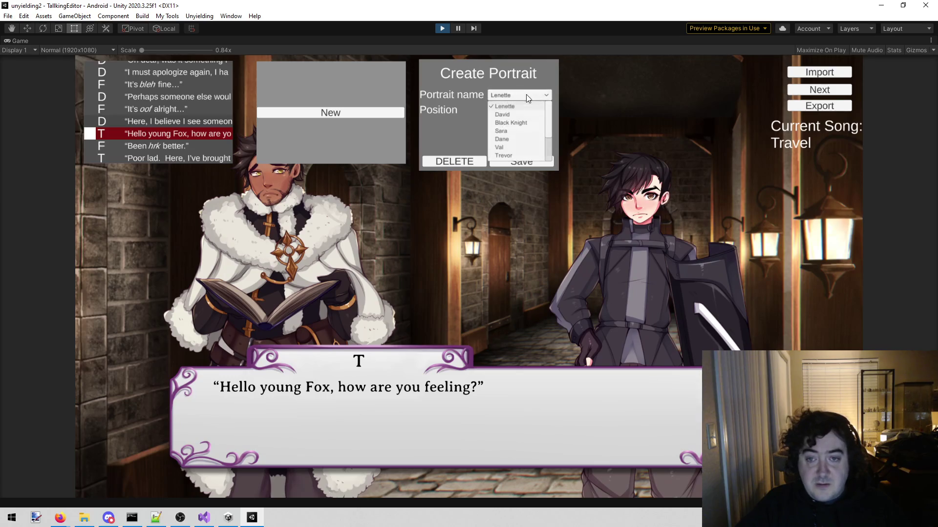
pyautogui.click(507, 156)
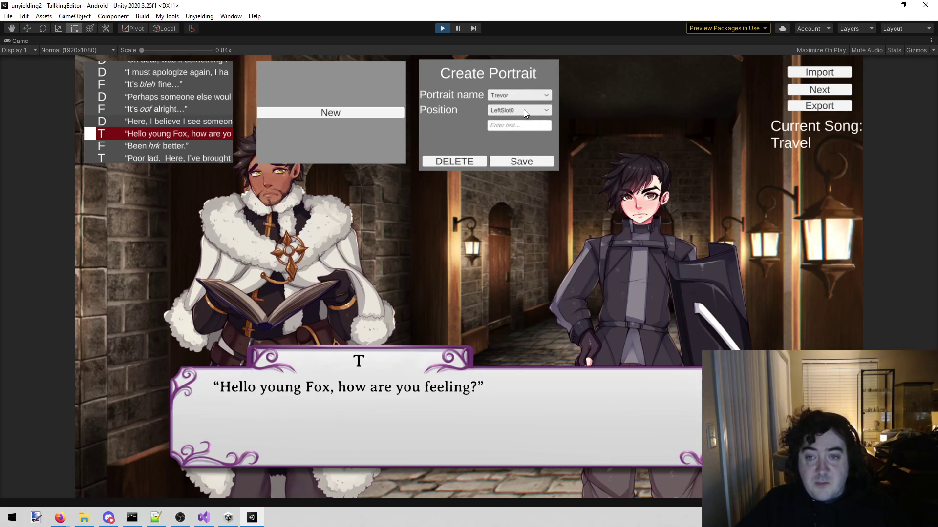
pyautogui.click(524, 109)
pyautogui.click(517, 146)
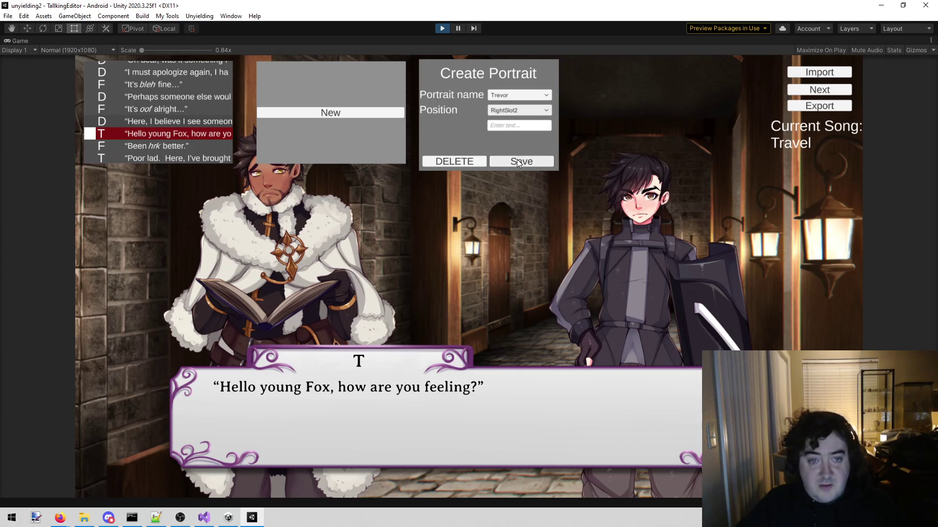
pyautogui.click(518, 163)
# Step: Add a Fade in command for portrait 'Trevor' on the same line
pyautogui.click(197, 132)
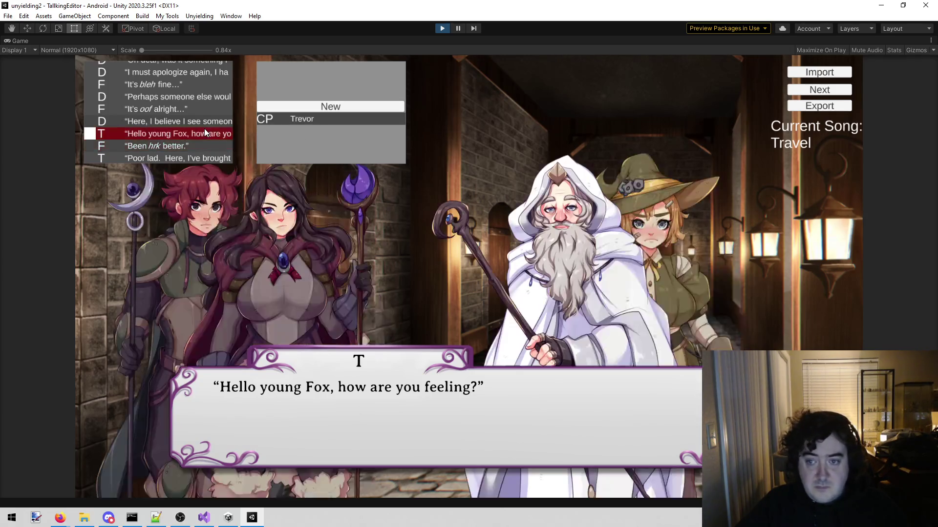
pyautogui.click(373, 108)
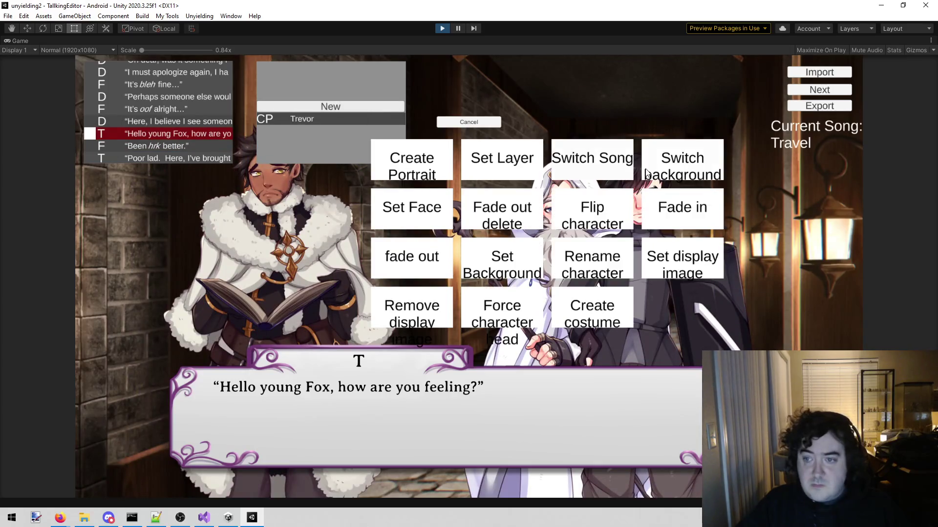
pyautogui.click(683, 210)
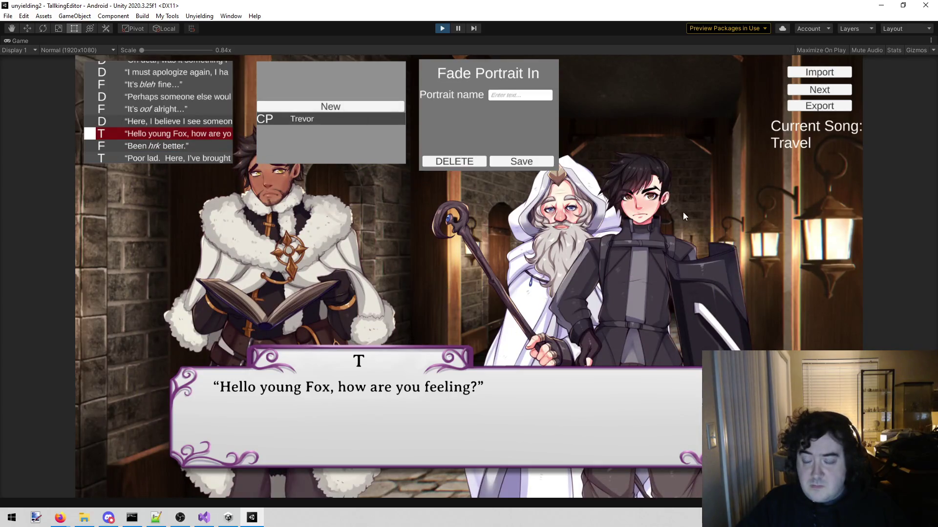
pyautogui.click(518, 95)
pyautogui.write('Trevor')
pyautogui.click(528, 163)
# Step: Step the dialogue forward to D's line 'We… might need more of this.'
pyautogui.click(185, 121)
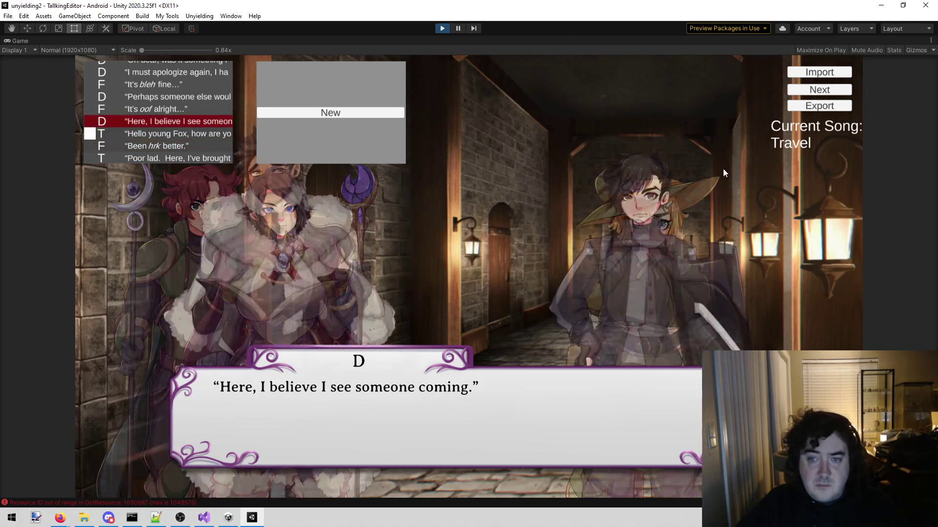
pyautogui.click(832, 93)
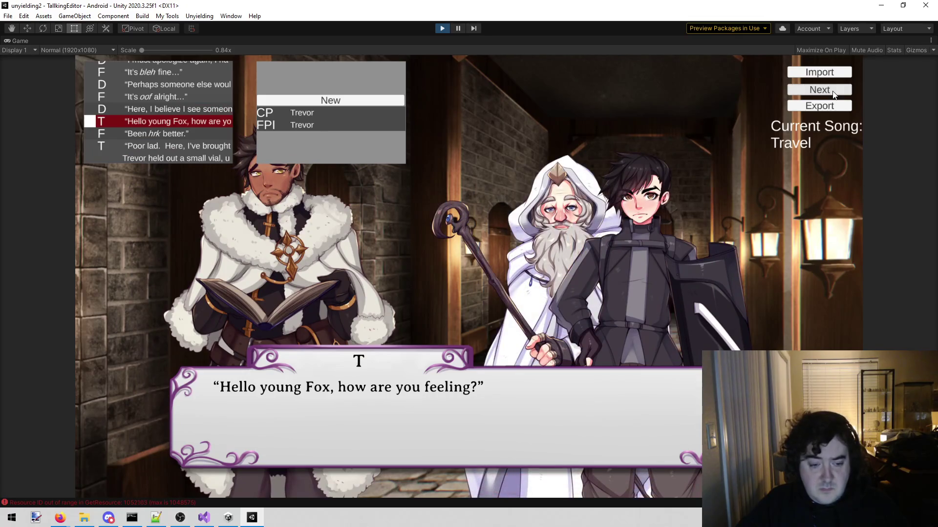
pyautogui.doubleClick(833, 93)
pyautogui.click(832, 93)
pyautogui.doubleClick(833, 93)
pyautogui.click(832, 93)
pyautogui.doubleClick(832, 93)
pyautogui.click(832, 93)
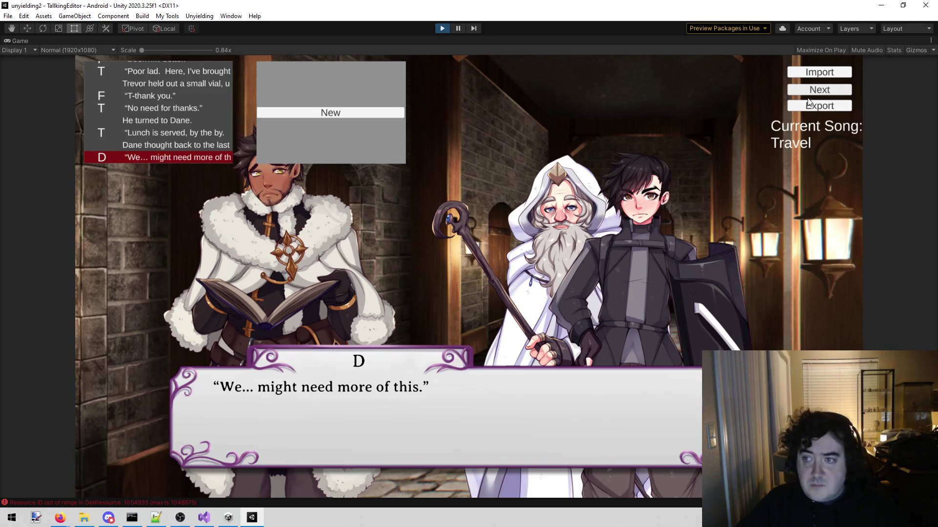
pyautogui.click(444, 29)
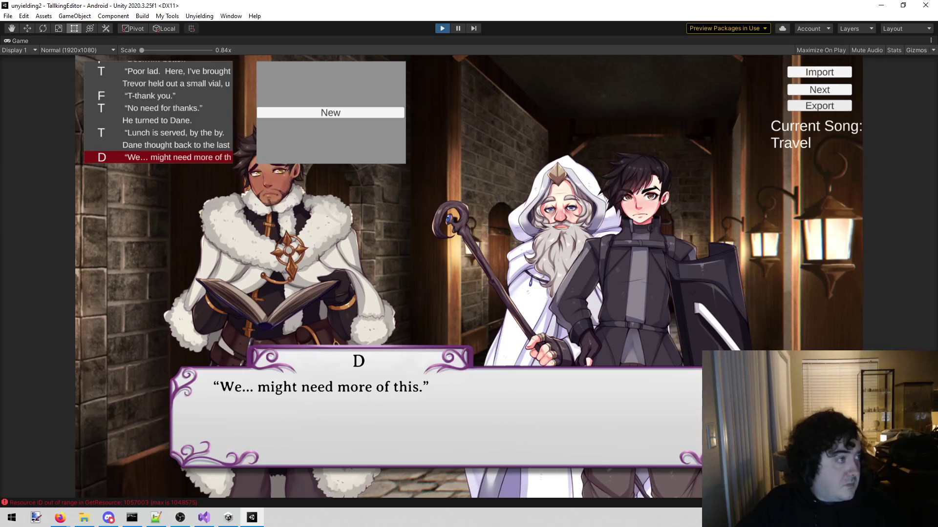
pyautogui.hotkey('alt', 'Tab')
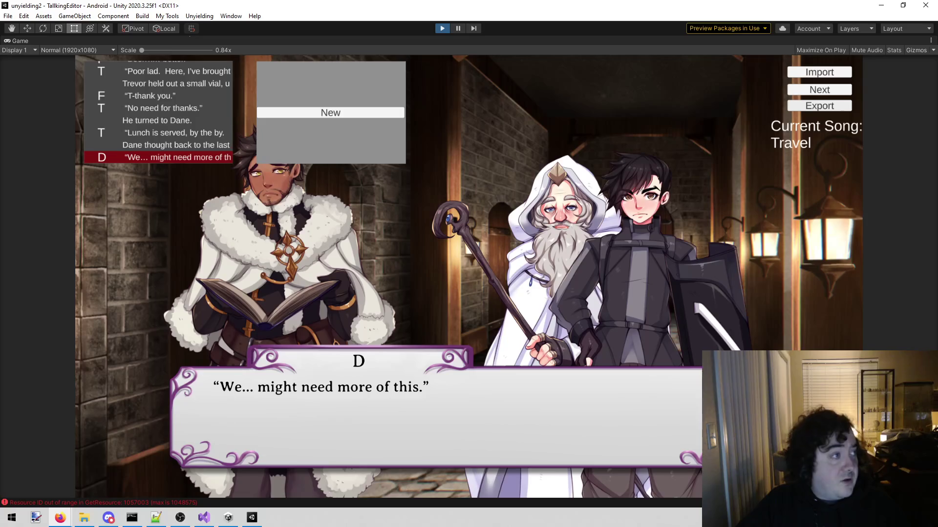
pyautogui.hotkey('ctrl', 'p')
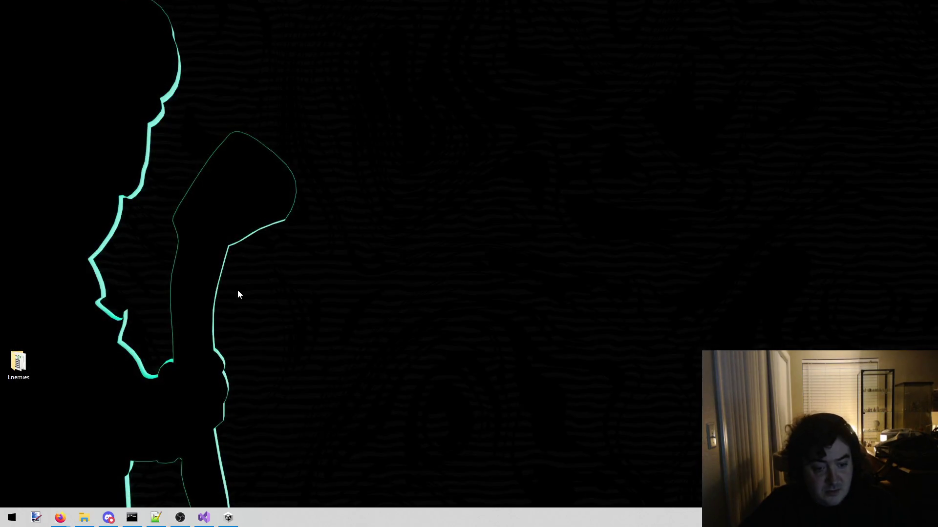
# Step: Switch from Unity to the Firefox window showing Google Images results for 'tapioca pudding'
pyautogui.click(224, 516)
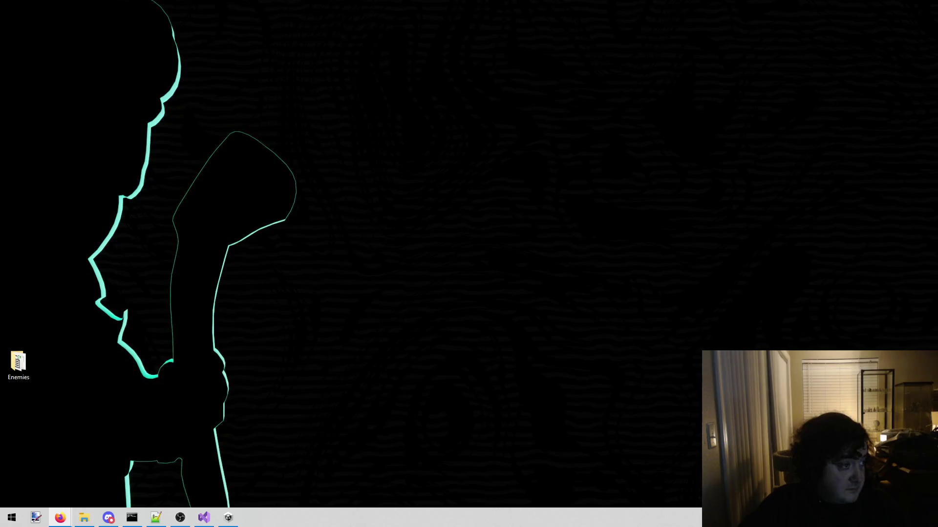
pyautogui.hotkey('alt', 'Tab')
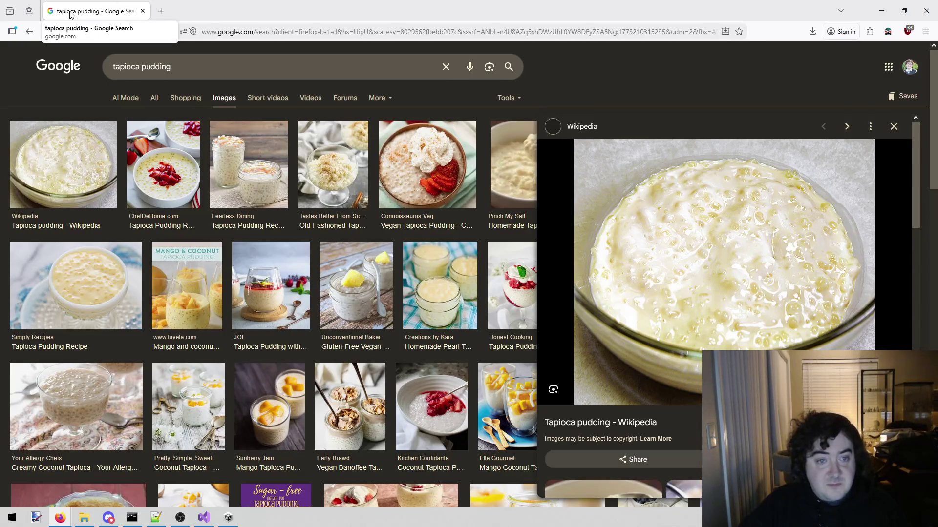
# Step: Hide Firefox so the Windows desktop is showing
pyautogui.press('super+d')
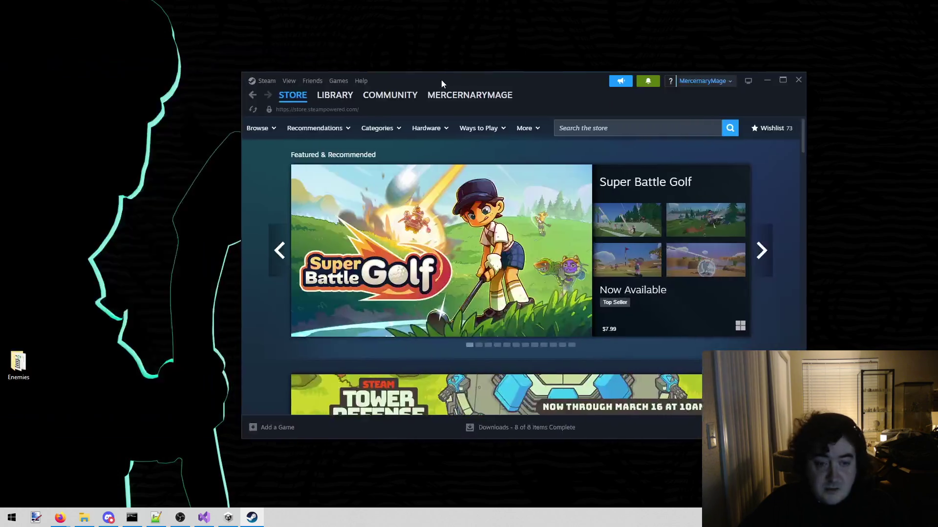
# Step: Reposition the Steam window and bring up the library's All Games grid
pyautogui.moveTo(441, 80); pyautogui.dragTo(280, 83)
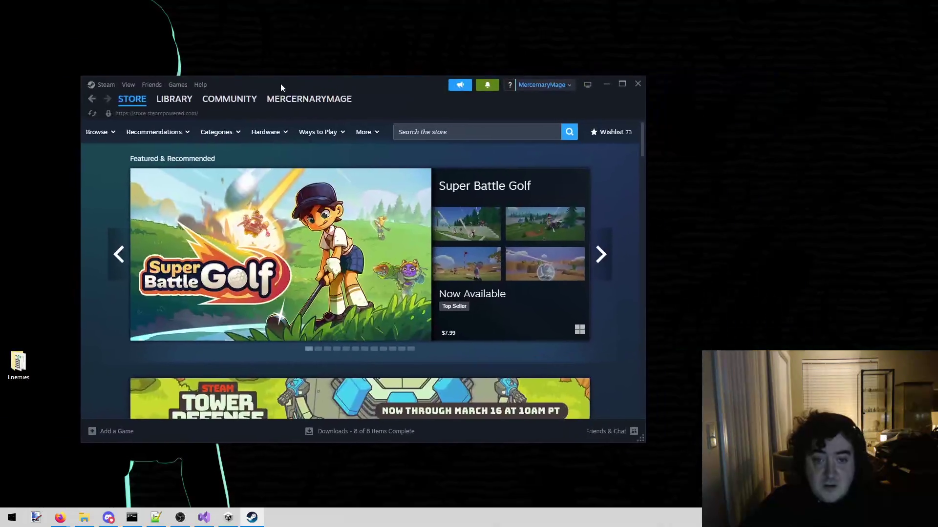
pyautogui.click(176, 97)
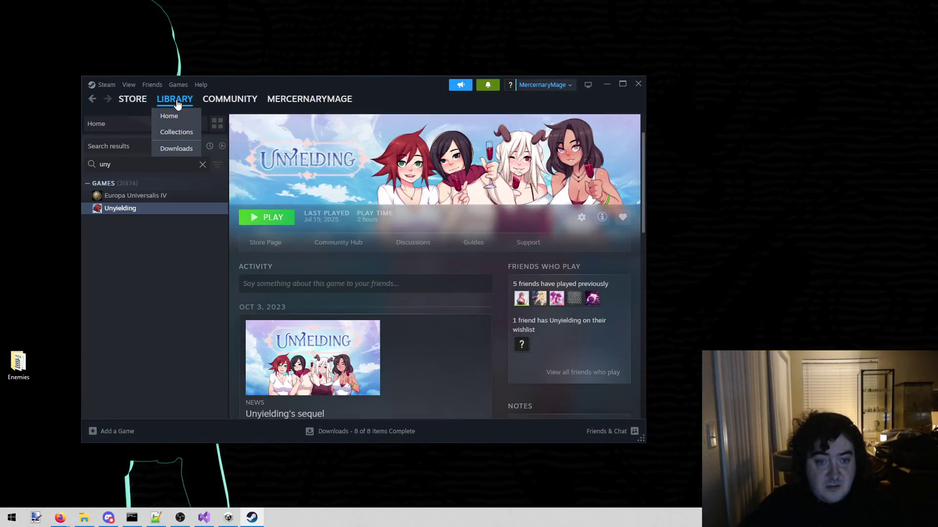
pyautogui.scroll(-5, 299, 251)
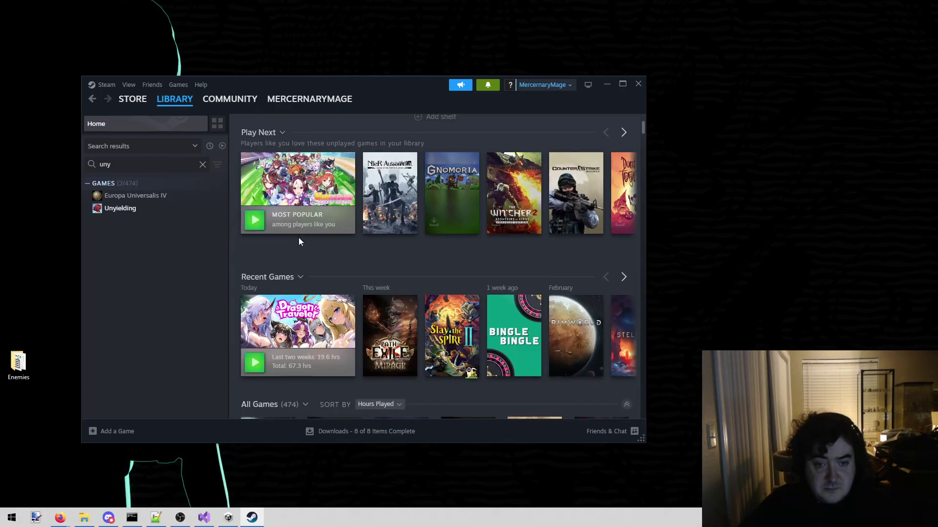
pyautogui.scroll(-5, 329, 174)
pyautogui.scroll(-1, 327, 178)
pyautogui.scroll(1, 293, 181)
# Step: Look over the game covers in the library, then close Steam
pyautogui.moveTo(270, 183)
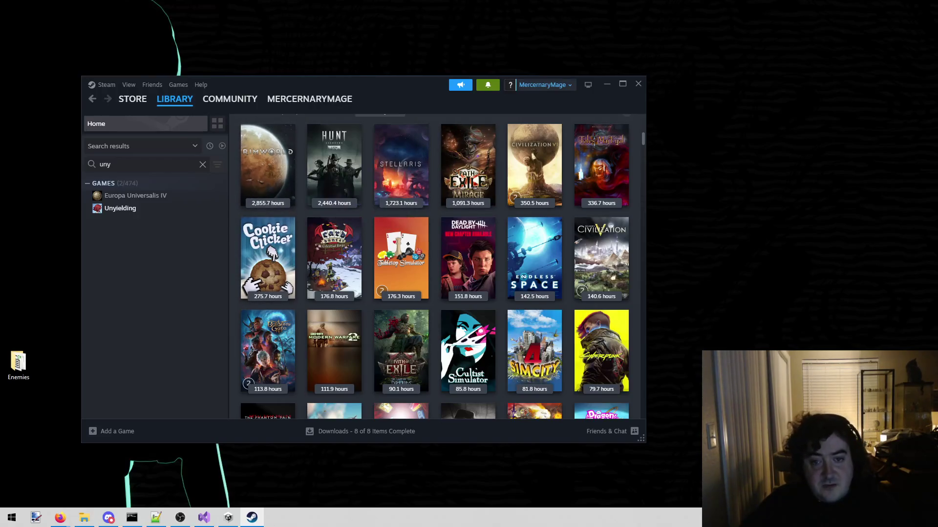
pyautogui.moveTo(599, 153)
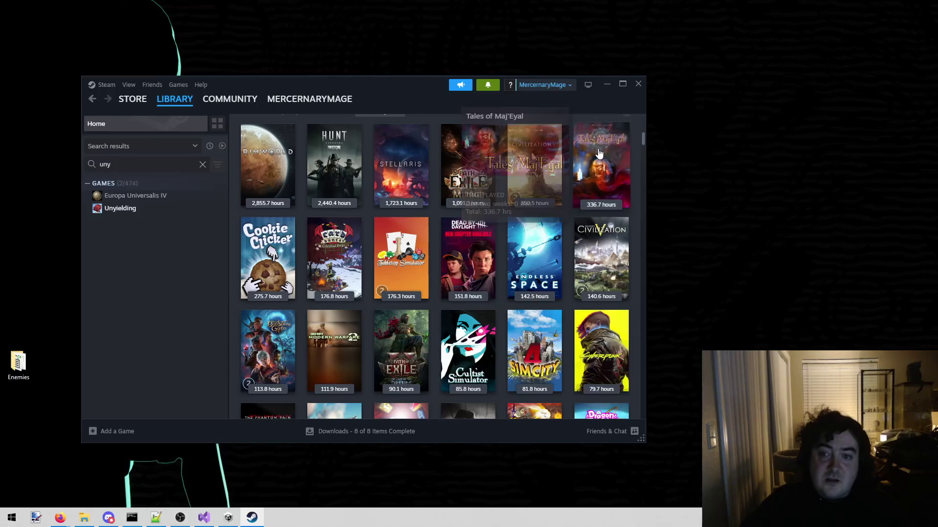
pyautogui.moveTo(608, 237)
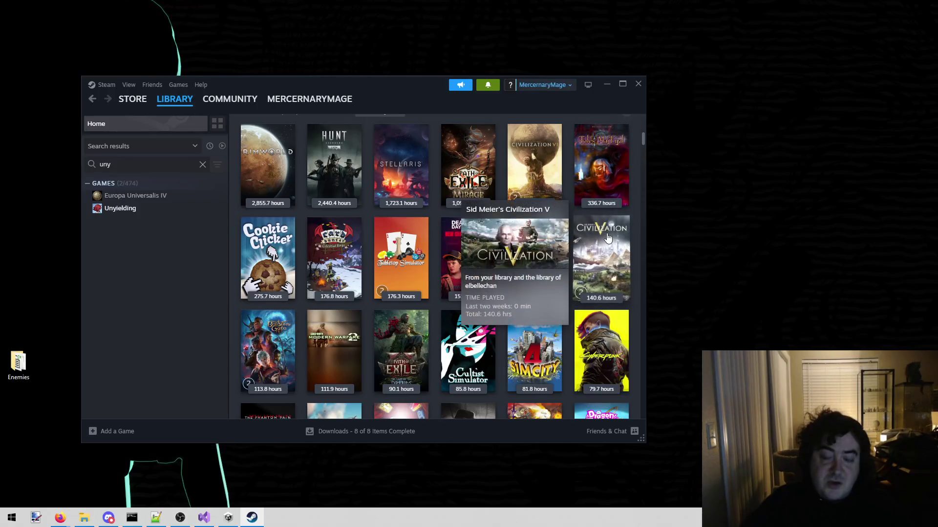
pyautogui.moveTo(628, 165)
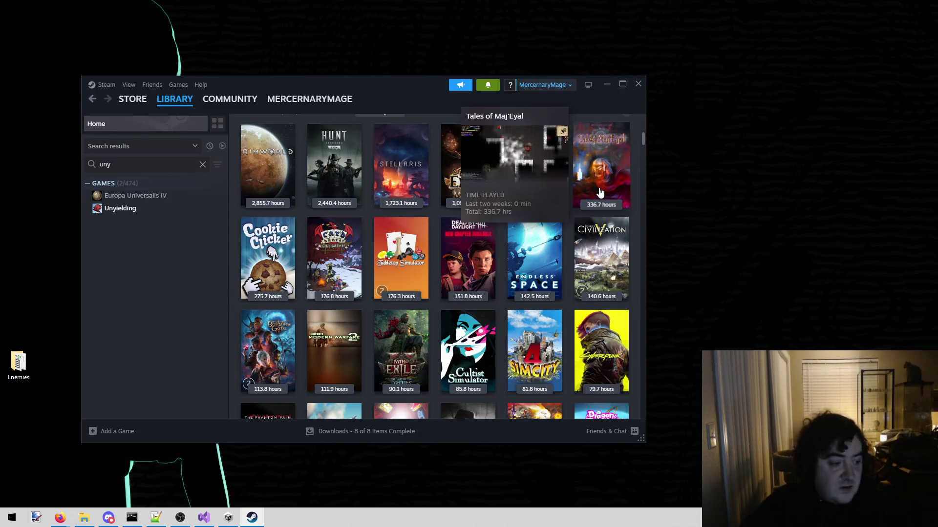
pyautogui.moveTo(270, 253)
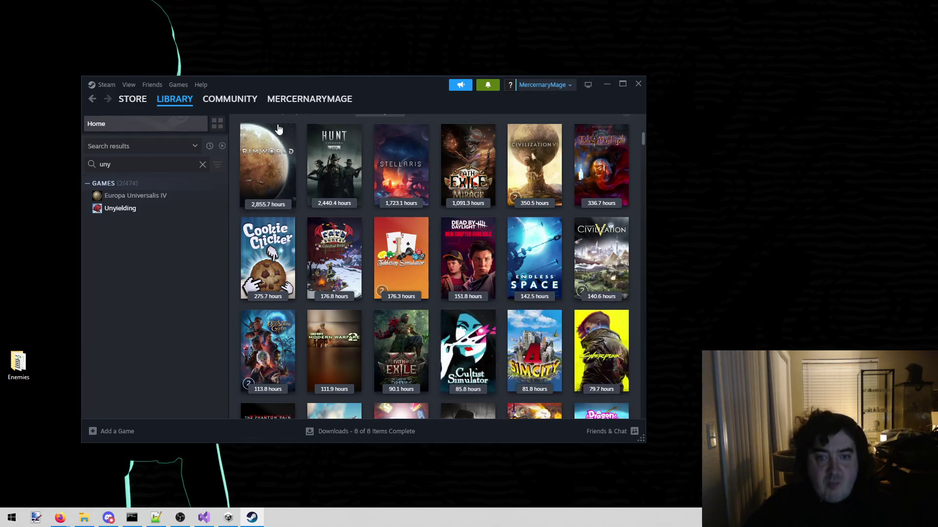
pyautogui.moveTo(337, 166)
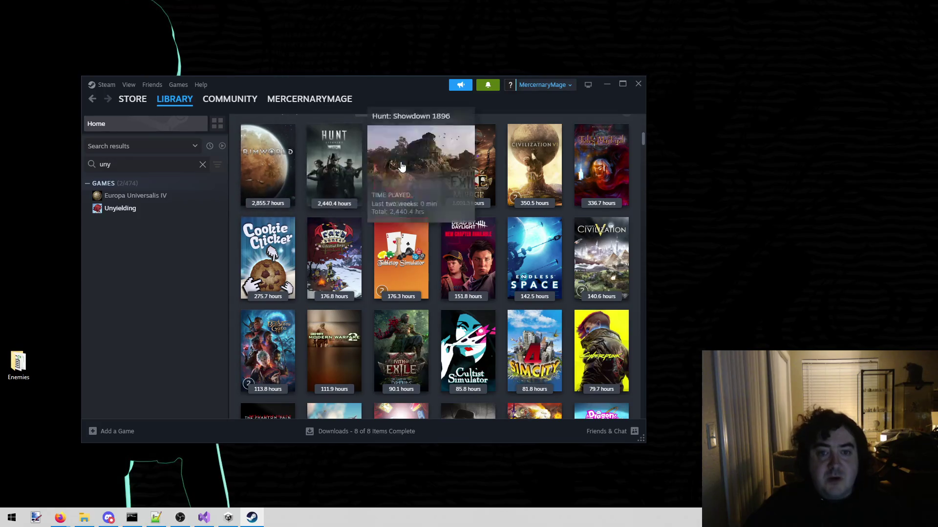
pyautogui.click(639, 85)
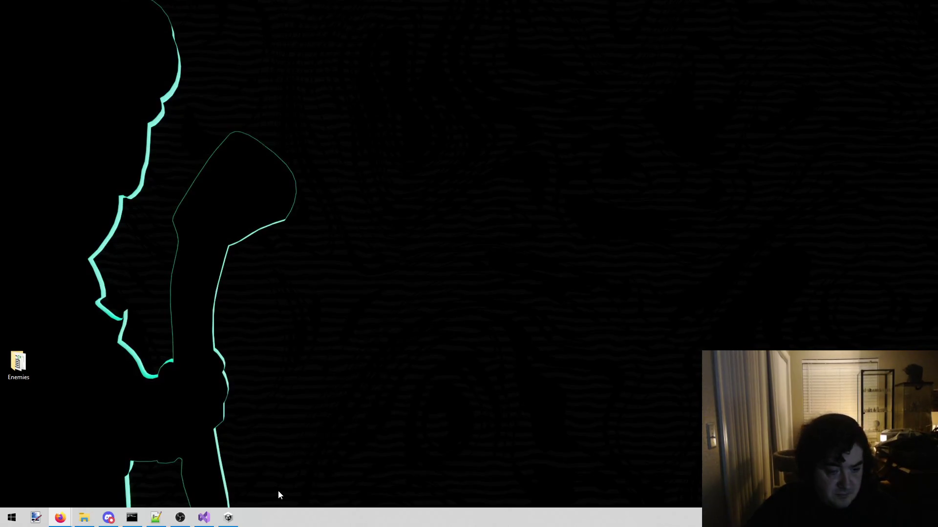
# Step: Bring Unity back to the front and scroll the Project folder tree to the top
pyautogui.click(228, 518)
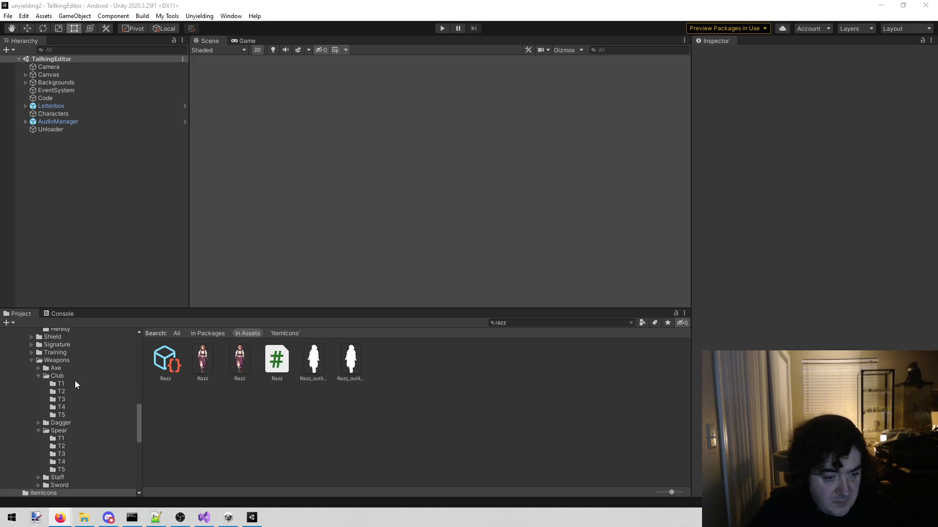
pyautogui.scroll(15, 75, 381)
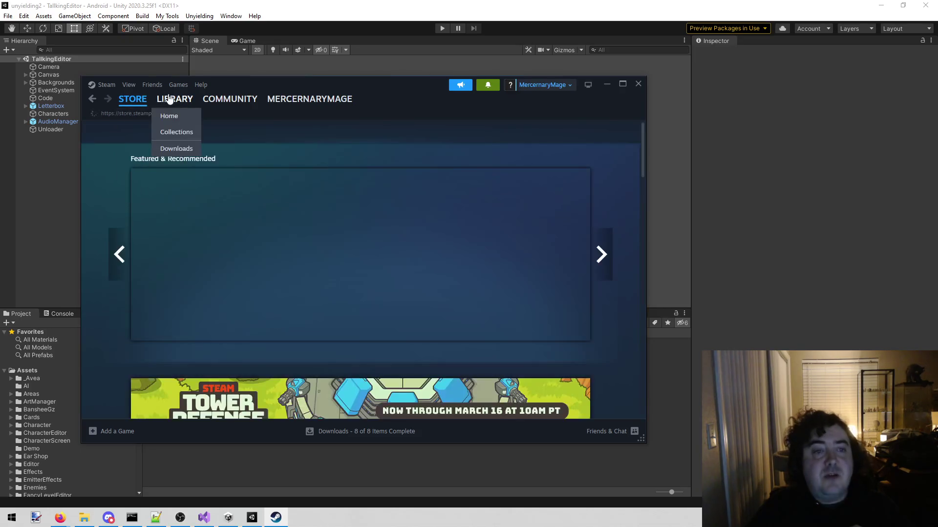
# Step: Go from the Steam library to RimWorld's store page
pyautogui.click(172, 99)
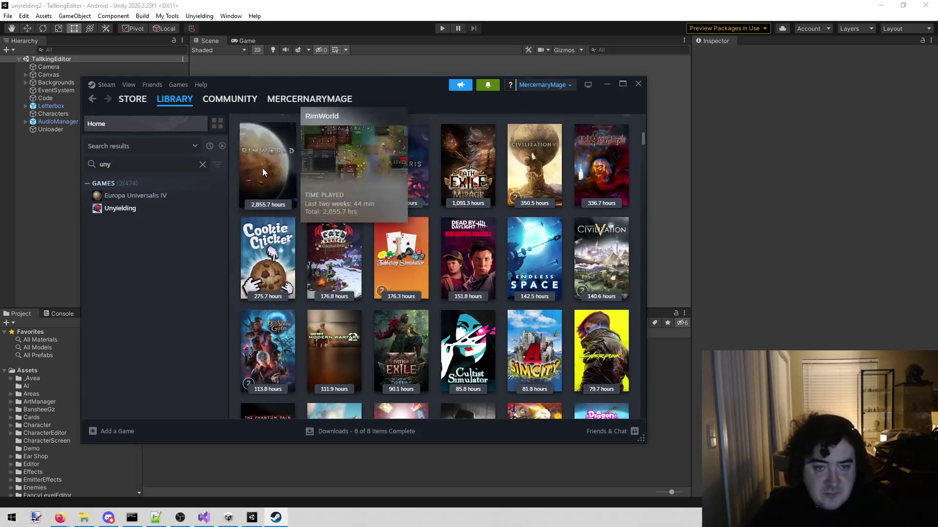
pyautogui.click(266, 171)
pyautogui.scroll(-4, 381, 225)
pyautogui.scroll(2, 341, 219)
pyautogui.click(268, 198)
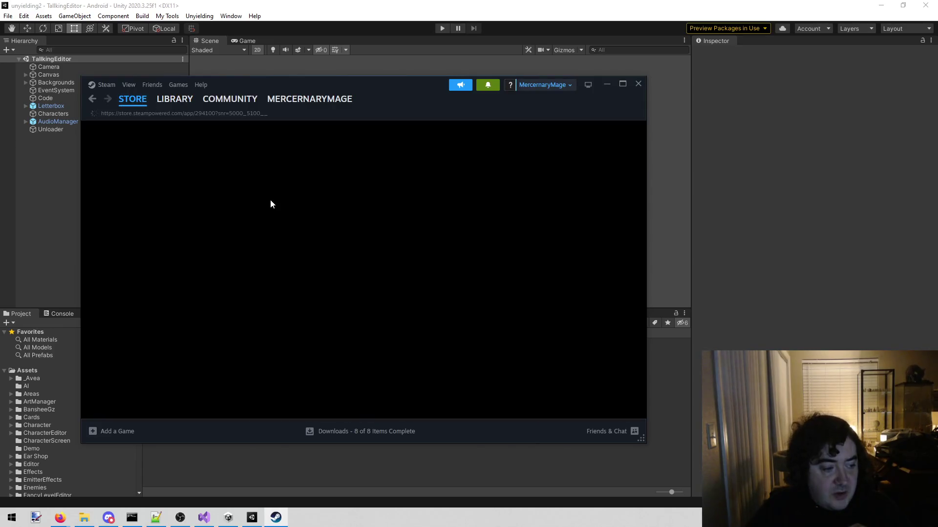
pyautogui.scroll(-1, 273, 213)
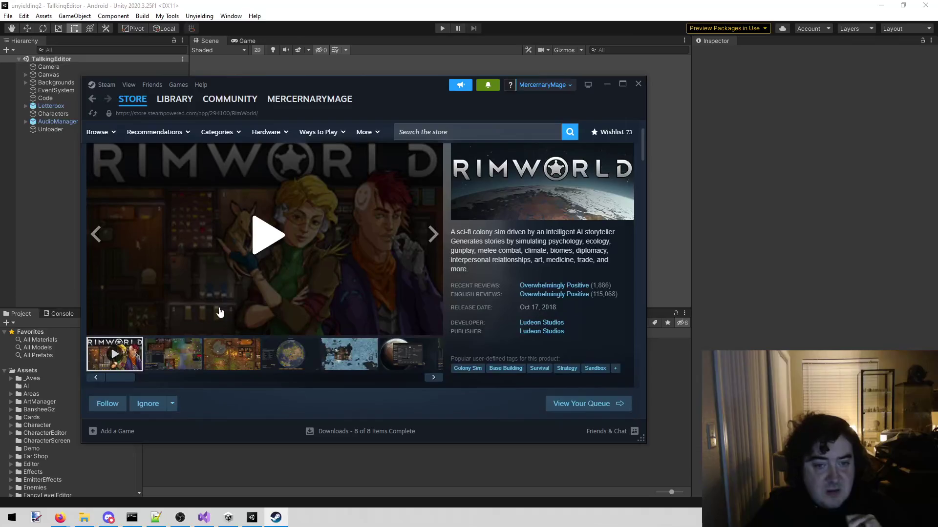
# Step: View RimWorld's screenshots, including colony map, globe and character creation, then close Steam
pyautogui.click(190, 352)
pyautogui.click(220, 352)
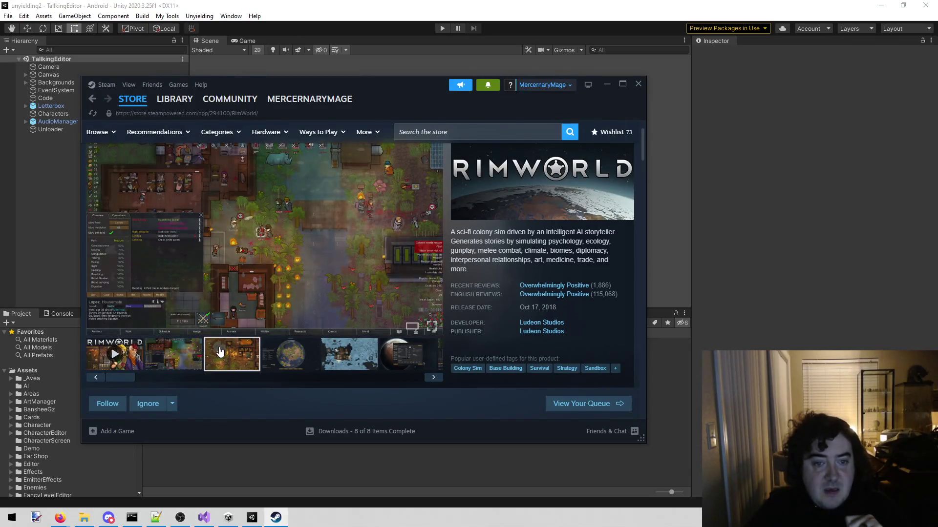
pyautogui.click(280, 352)
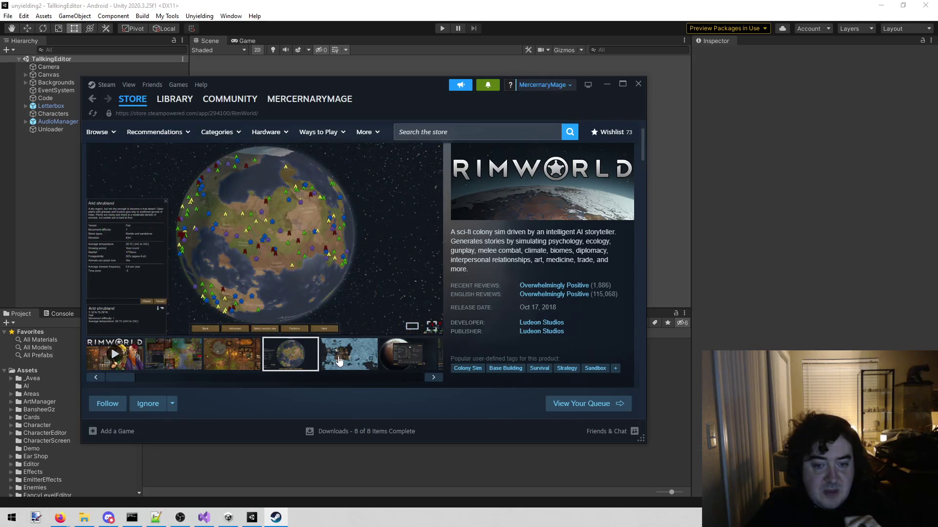
pyautogui.click(339, 361)
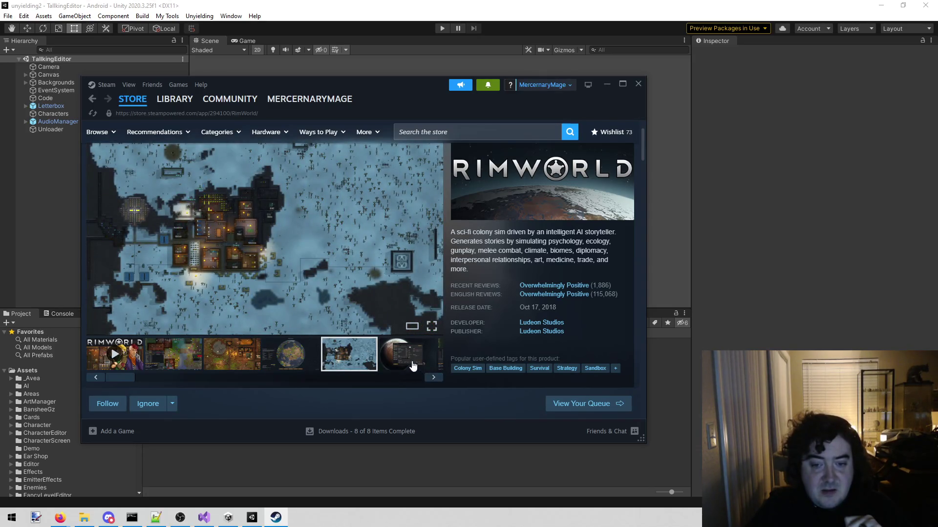
pyautogui.click(412, 367)
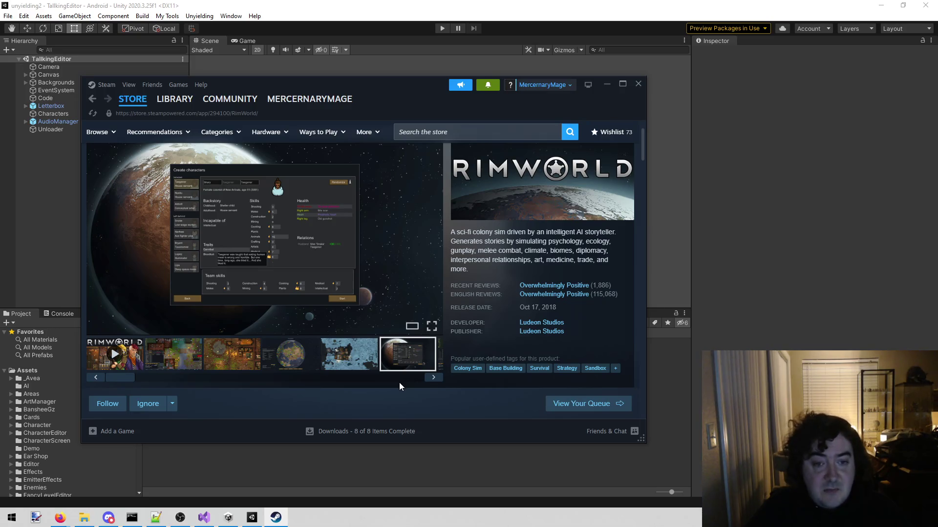
pyautogui.click(433, 377)
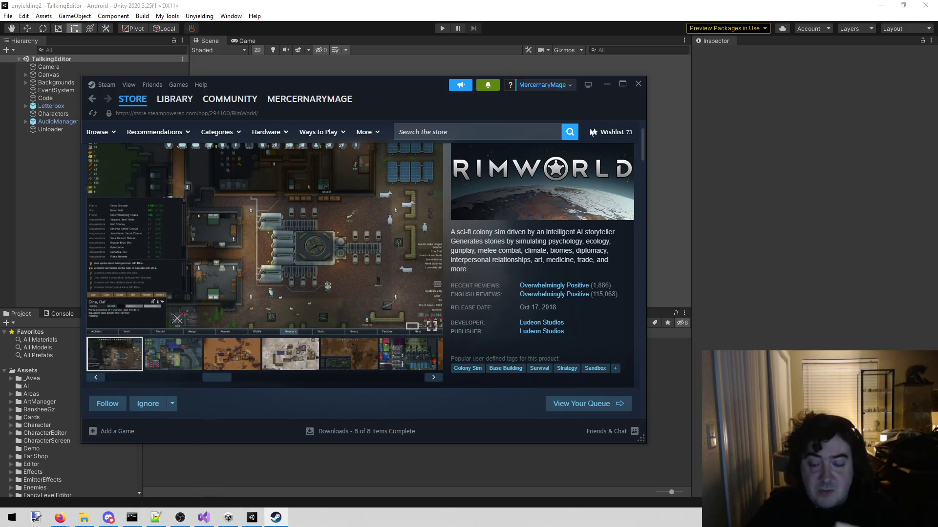
pyautogui.click(638, 84)
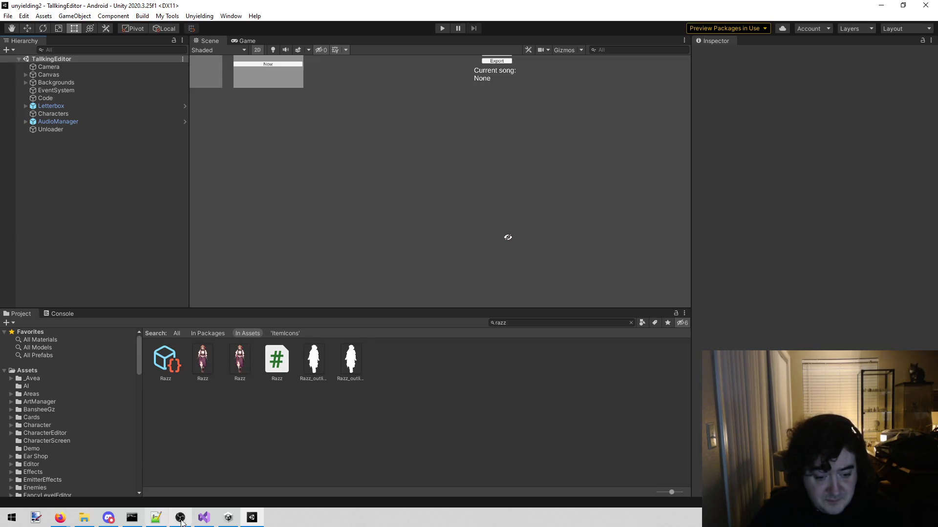
# Step: Scroll the Project tree, expanding and collapsing the Items folder
pyautogui.moveTo(204, 521)
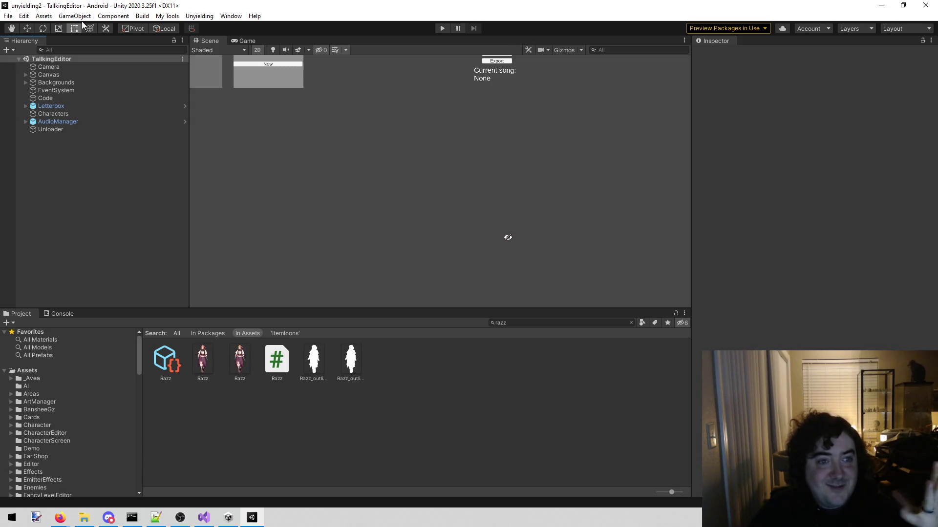
pyautogui.scroll(-5, 59, 427)
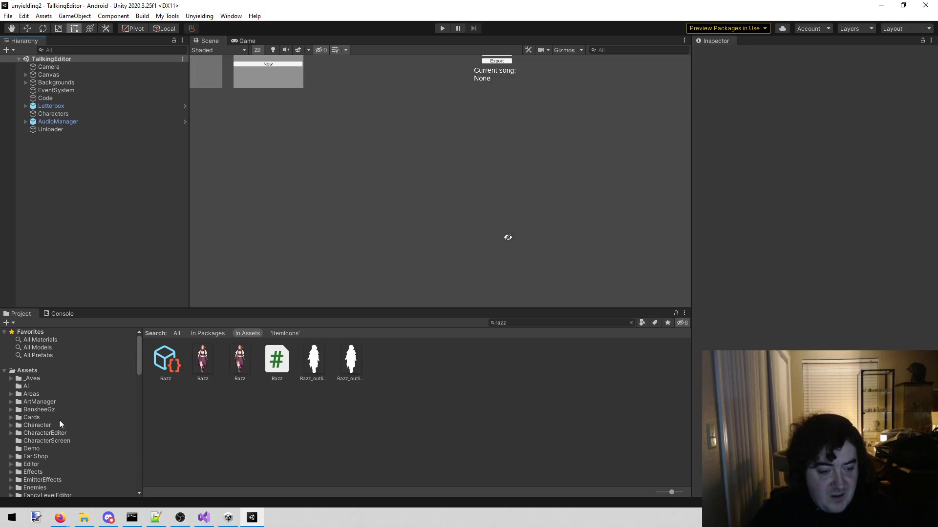
pyautogui.doubleClick(60, 420)
pyautogui.scroll(-1, 95, 458)
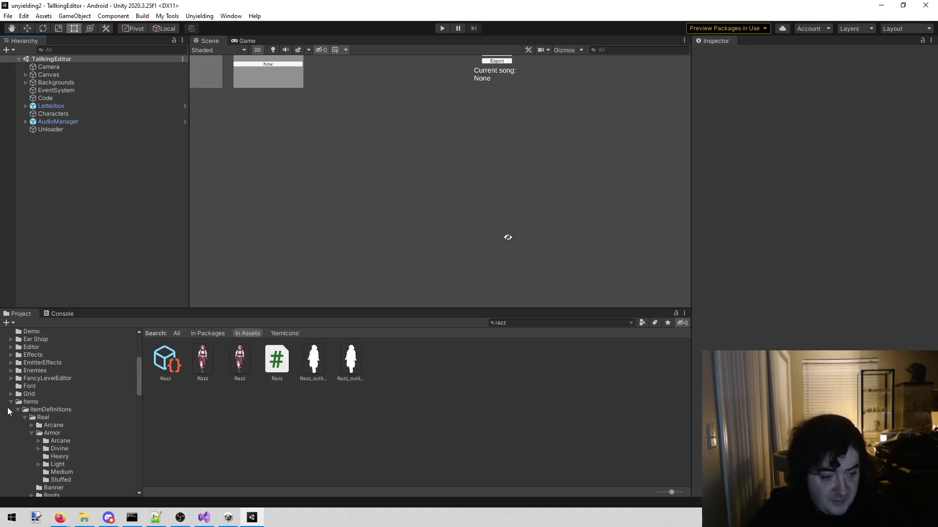
pyautogui.click(11, 402)
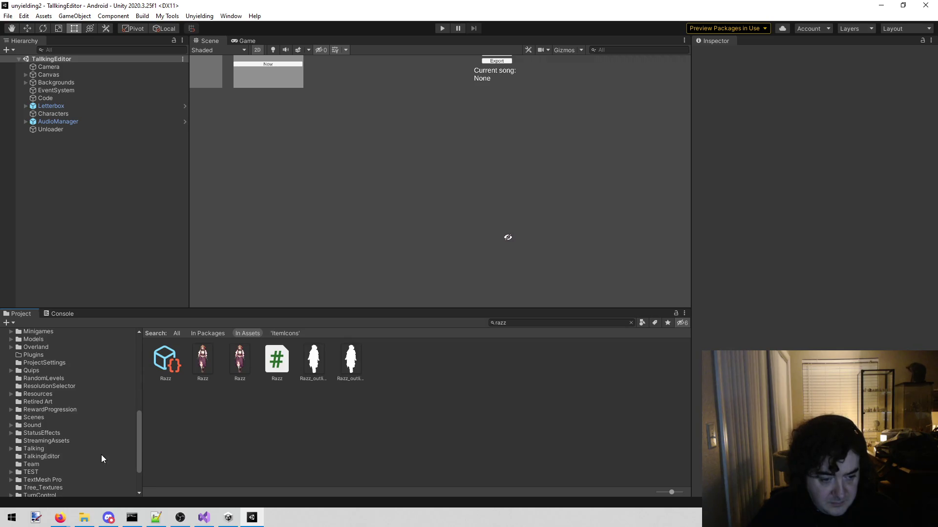
pyautogui.scroll(-3, 100, 456)
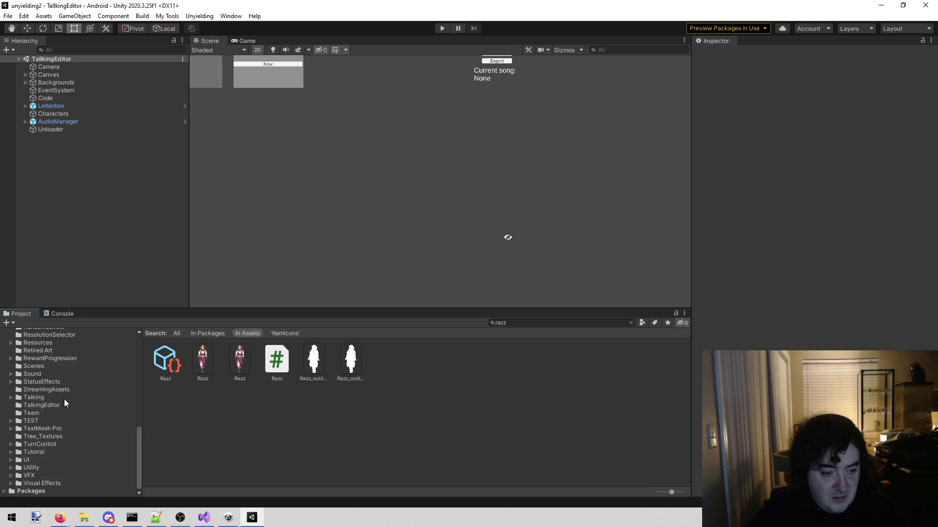
# Step: Open Talking > Book 5 and launch TreasureHunt.cs in Visual Studio
pyautogui.click(34, 397)
pyautogui.doubleClick(318, 360)
pyautogui.scroll(-2, 282, 407)
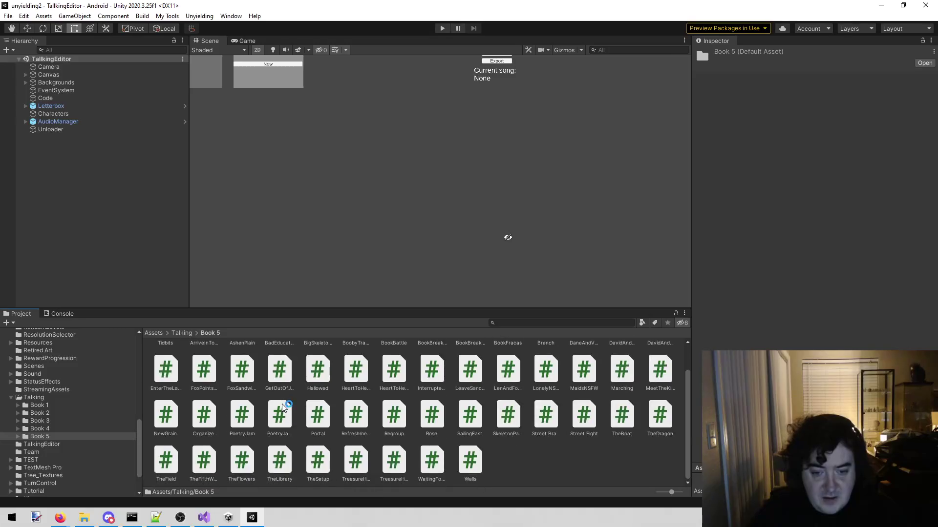
pyautogui.click(354, 470)
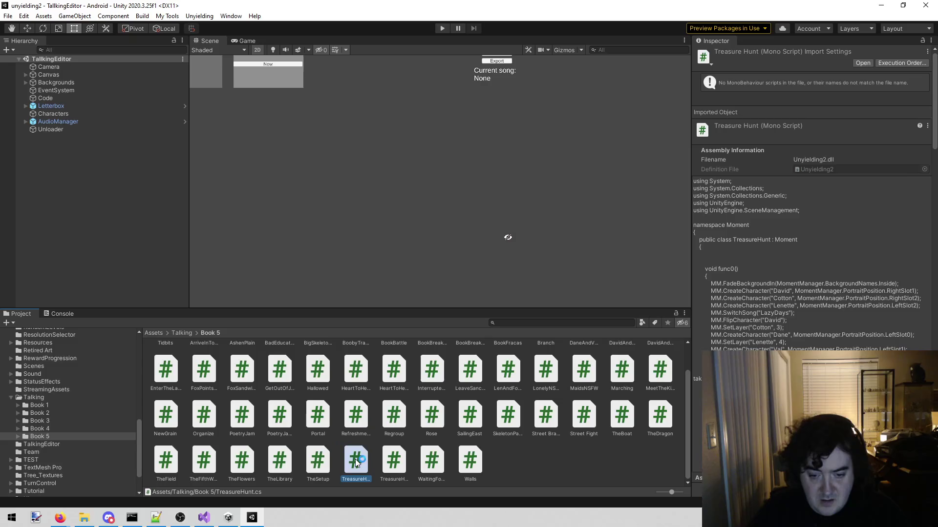
pyautogui.doubleClick(352, 465)
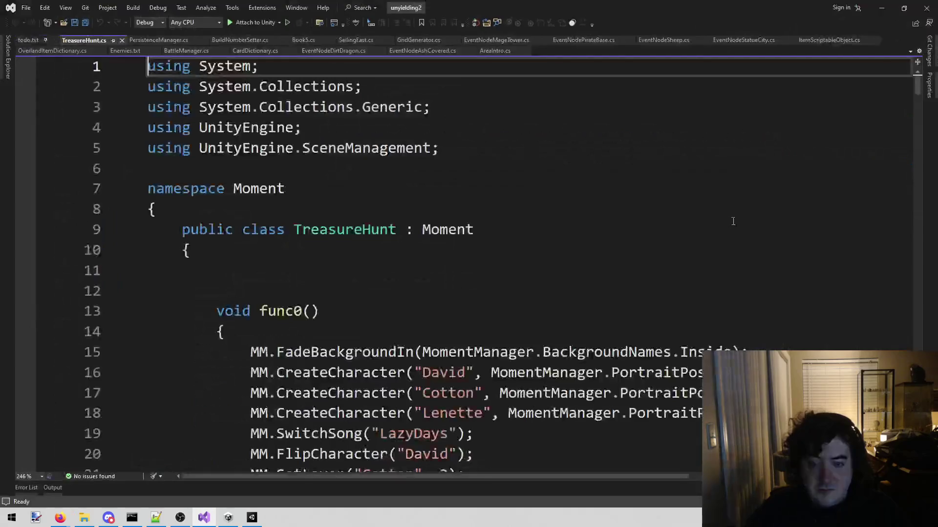
# Step: Delete the duplicate PROTECTED FUNCTIONS comment line from TreasureHunt.cs
pyautogui.scroll(7, 431, 340)
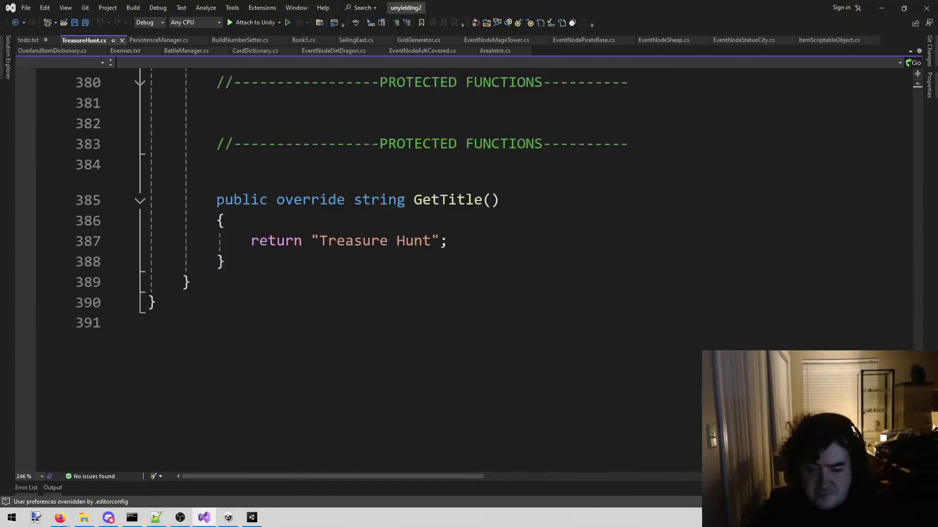
pyautogui.scroll(1, 431, 340)
pyautogui.scroll(-2, 431, 340)
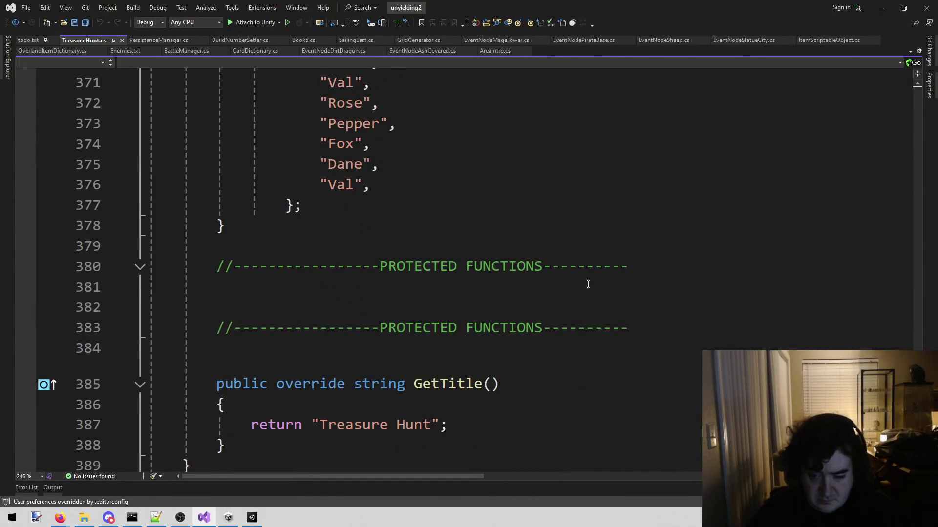
pyautogui.moveTo(653, 328)
pyautogui.mouseDown()
pyautogui.moveTo(141, 328)
pyautogui.moveTo(128, 339)
pyautogui.moveTo(142, 306)
pyautogui.mouseUp()
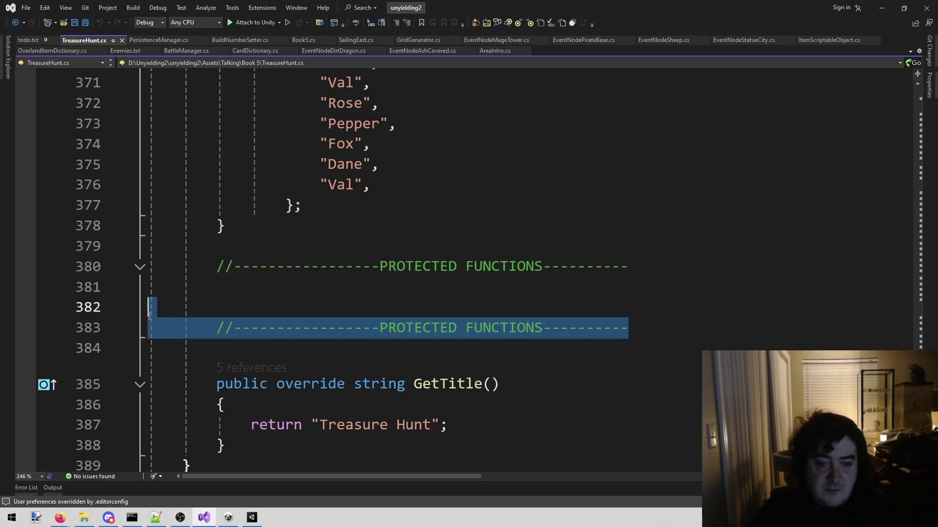
pyautogui.press('BackSpace')
pyautogui.press('BackSpace')
pyautogui.press('BackSpace')
# Step: Save and close TreasureHunt.cs, then return to the Unity editor
pyautogui.hotkey('ctrl', 's')
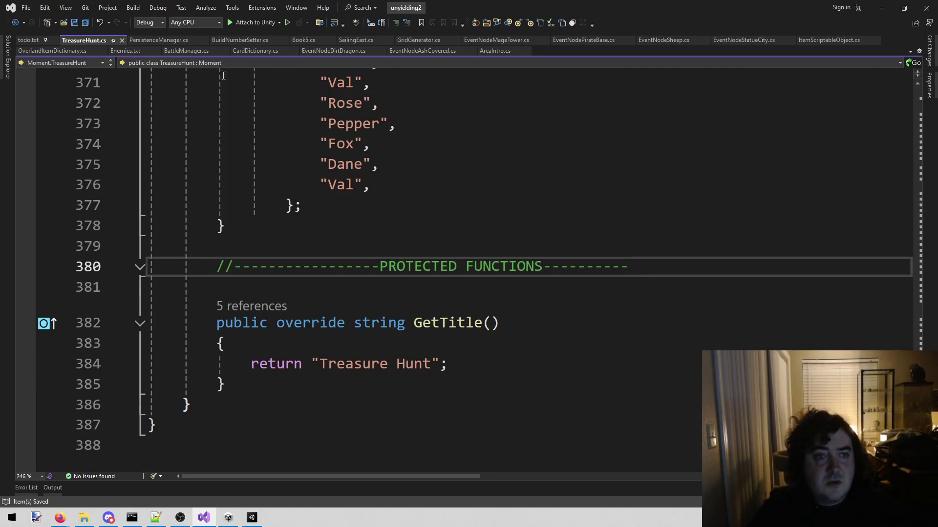
pyautogui.middleClick(77, 43)
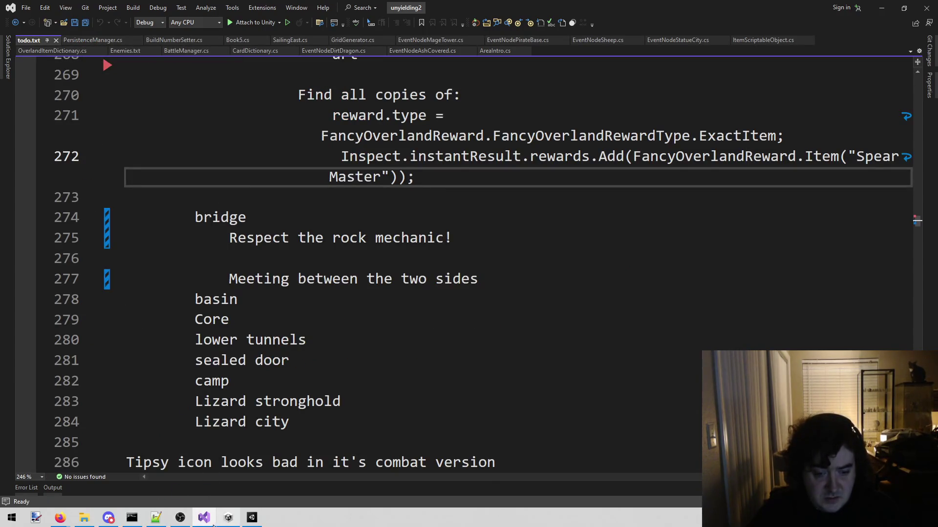
pyautogui.click(228, 517)
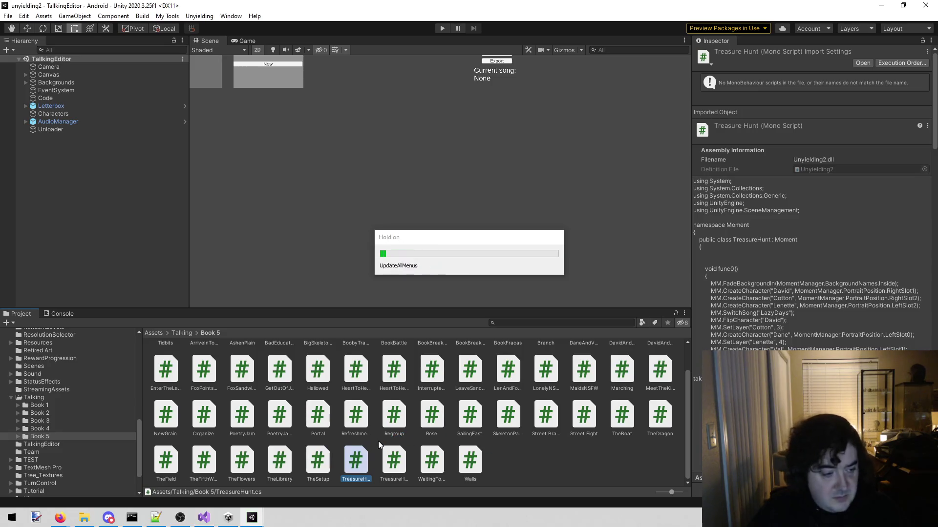
# Step: Compare the Treasure Hunt and Treasure Hunters scripts in Book 5
pyautogui.click(392, 465)
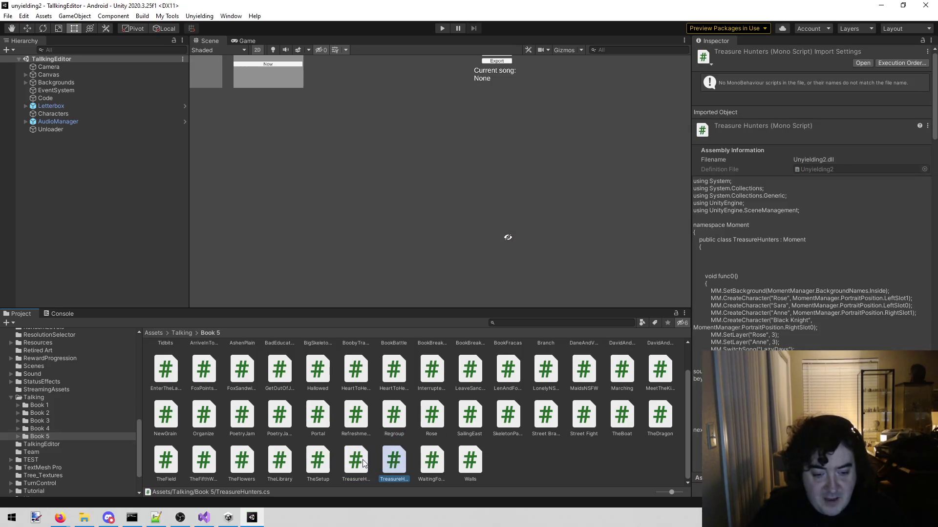
pyautogui.click(363, 463)
pyautogui.click(397, 463)
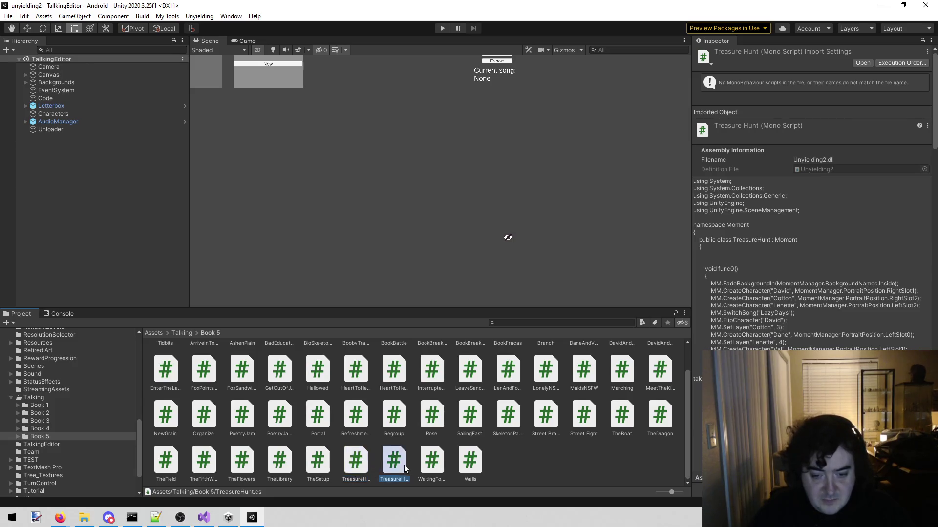
pyautogui.click(369, 450)
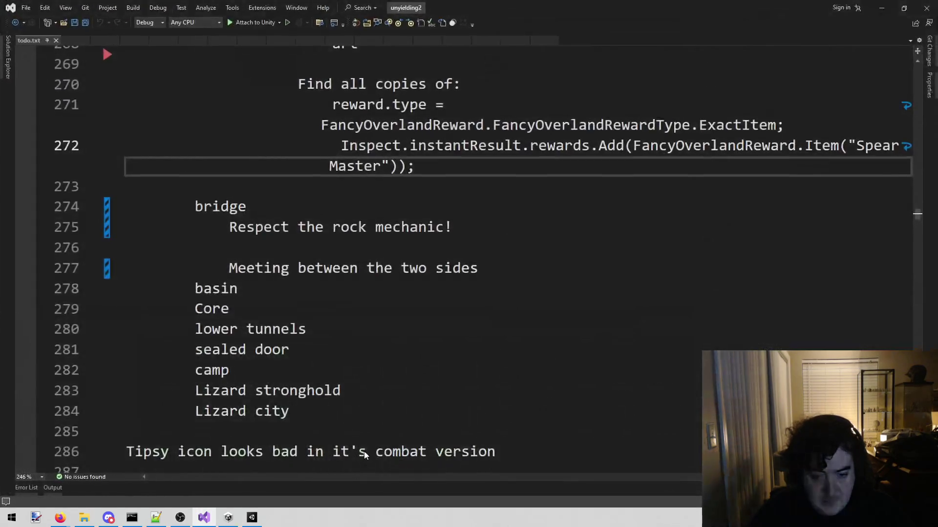
pyautogui.hotkey('alt', 'Tab')
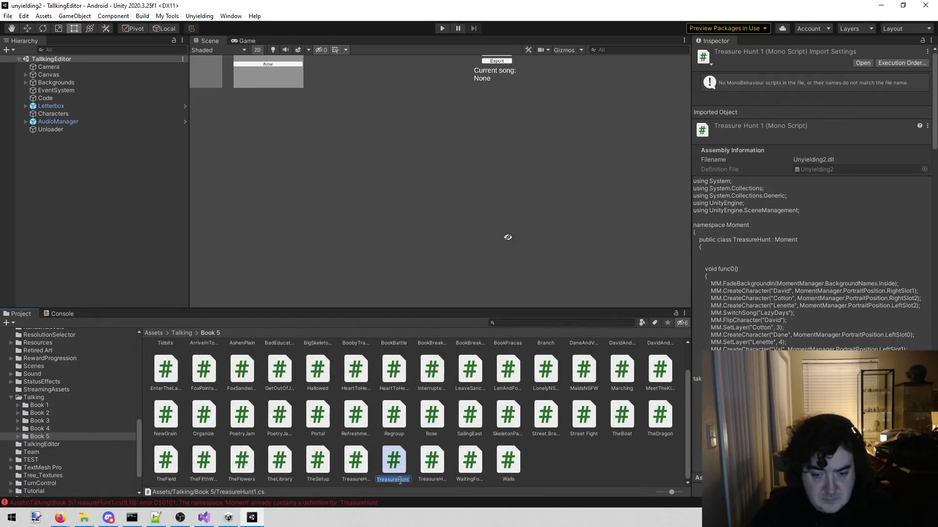
# Step: Rename the Treasure Hunt 1 copy to ScenesFromABoat and open it in Visual Studio
pyautogui.click(363, 467)
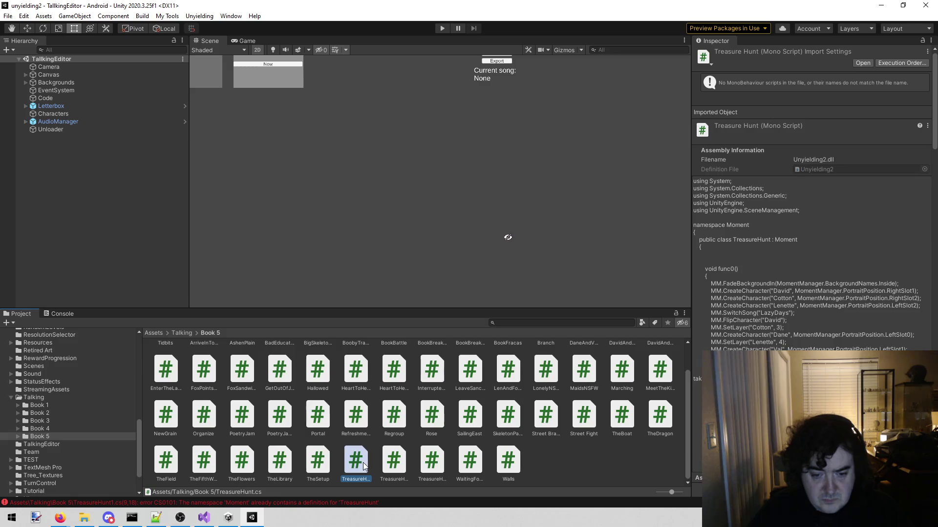
pyautogui.click(400, 469)
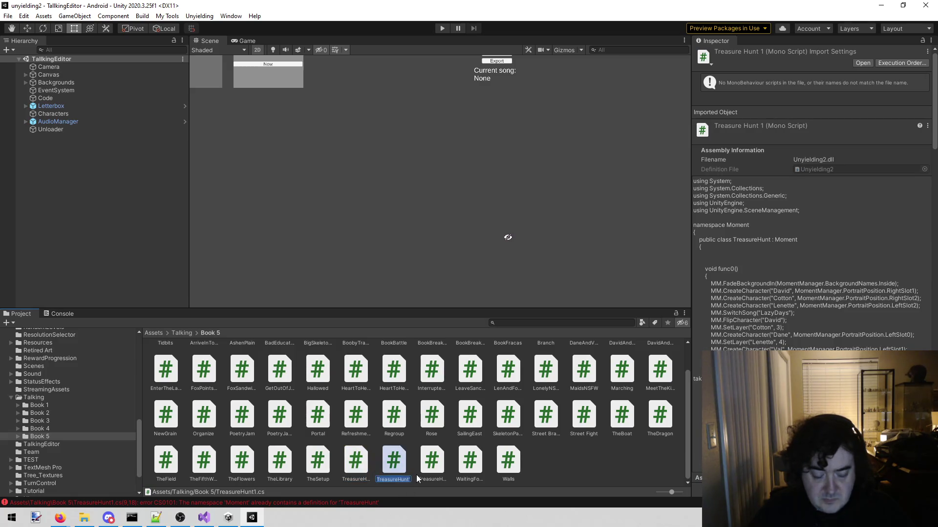
pyautogui.write('ScenesFrom')
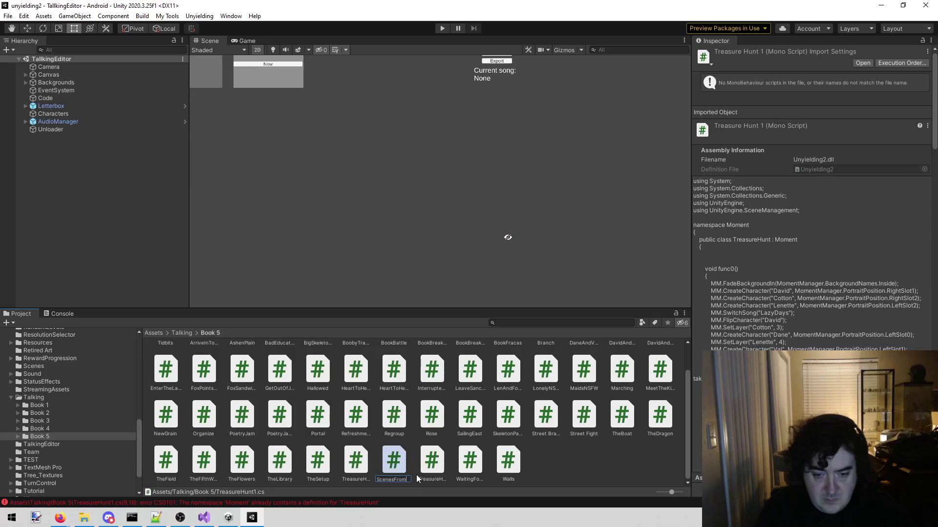
pyautogui.press('Return')
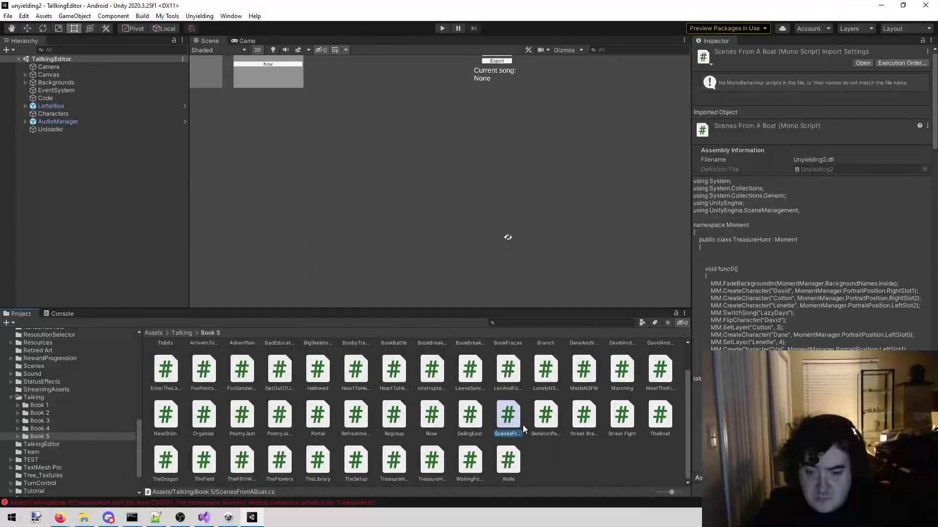
pyautogui.doubleClick(507, 414)
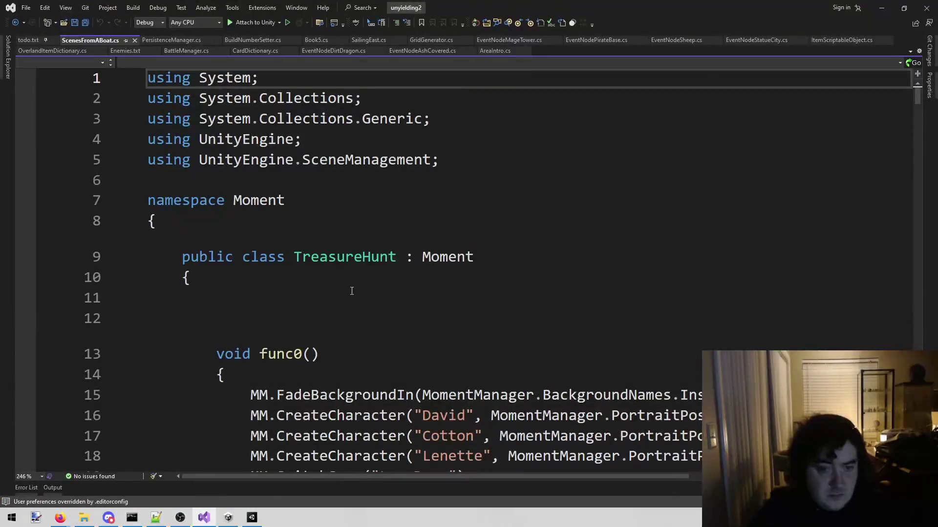
# Step: Rename the TreasureHunt class to ScenesFromABoat and save
pyautogui.doubleClick(320, 257)
pyautogui.write('ScenesFro')
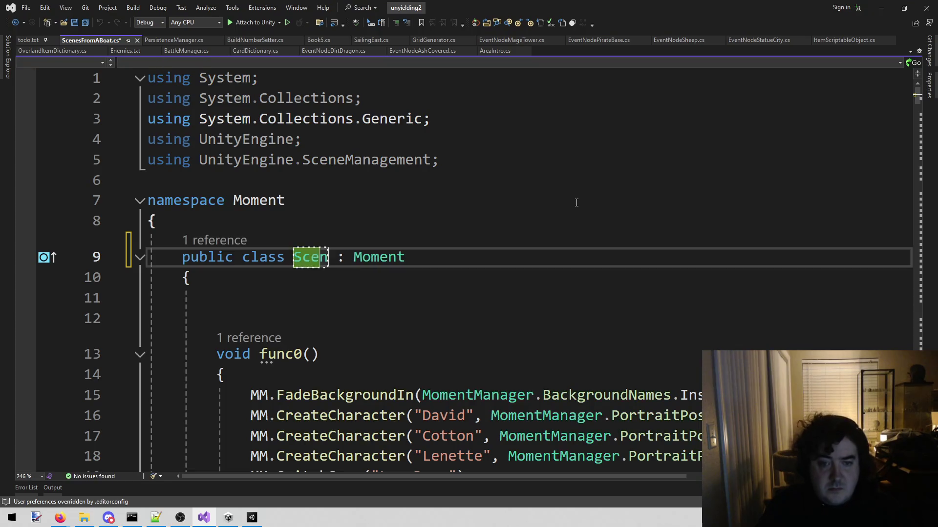
pyautogui.write('mABoat')
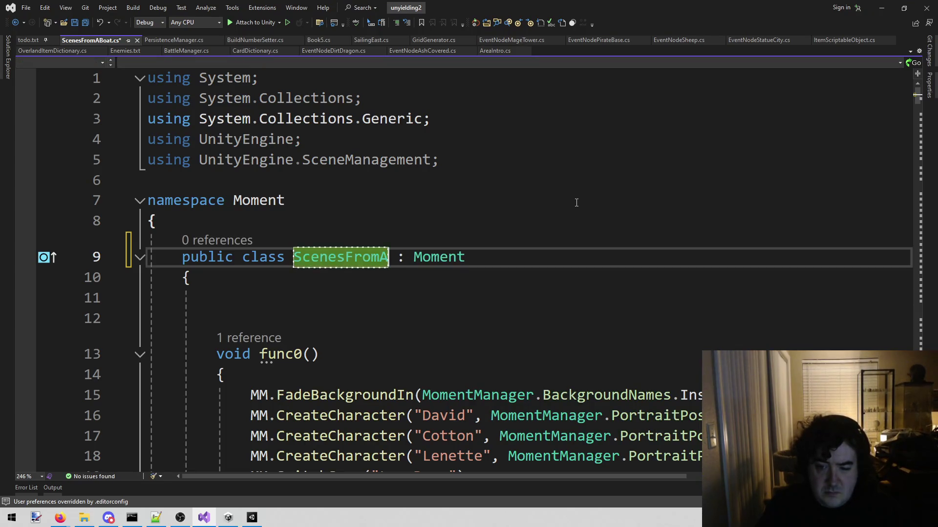
pyautogui.hotkey('ctrl', 's')
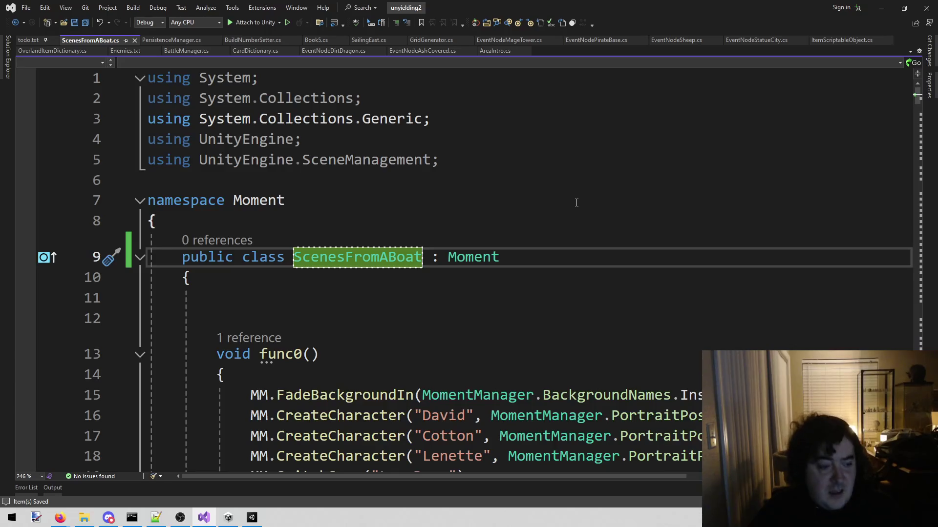
# Step: Delete the copied scene functions from func0 through the comment, keeping only GetTitle, and save
pyautogui.click(210, 353)
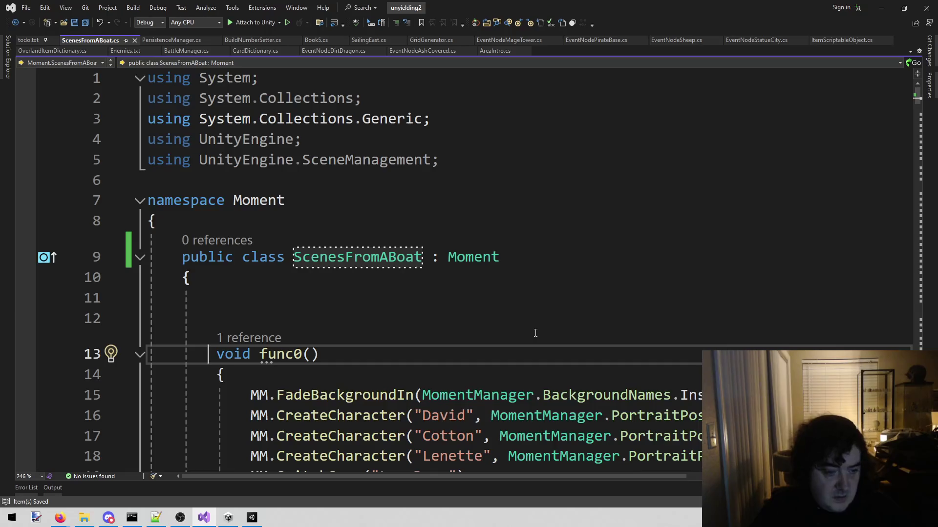
pyautogui.hotkey('shift', 'pagedown')
pyautogui.hotkey('shift', 'pagedown')
pyautogui.hotkey('shift', 'pagedown')
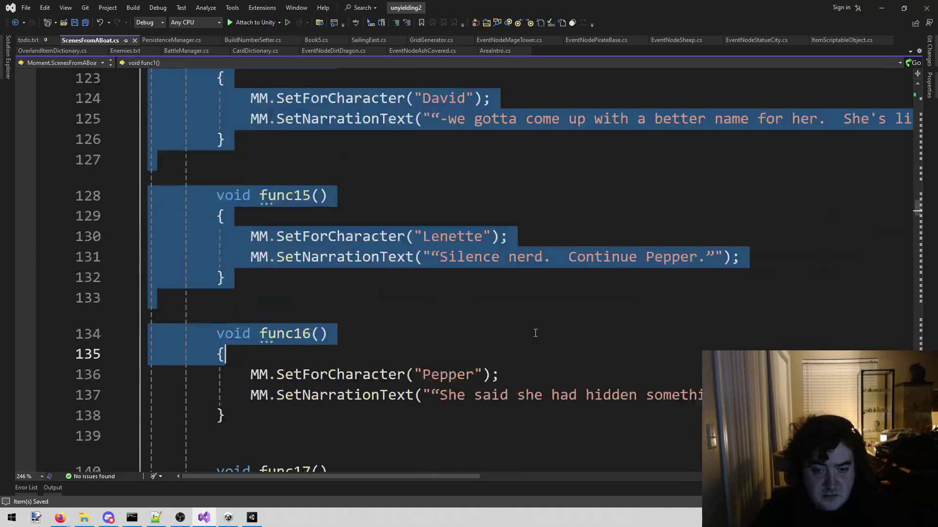
pyautogui.hotkey('shift', 'Up')
pyautogui.hotkey('shift', 'Up')
pyautogui.hotkey('shift', 'Up')
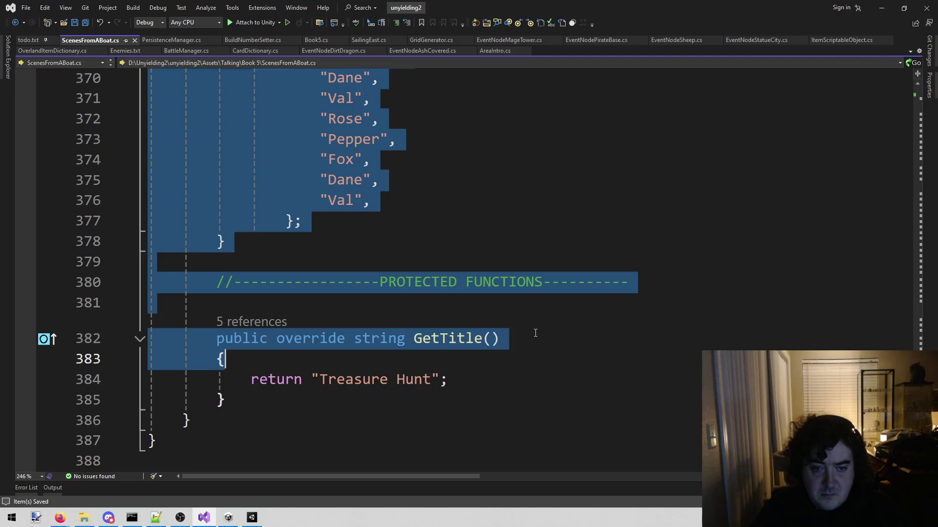
pyautogui.hotkey('shift', 'End')
pyautogui.press('Delete')
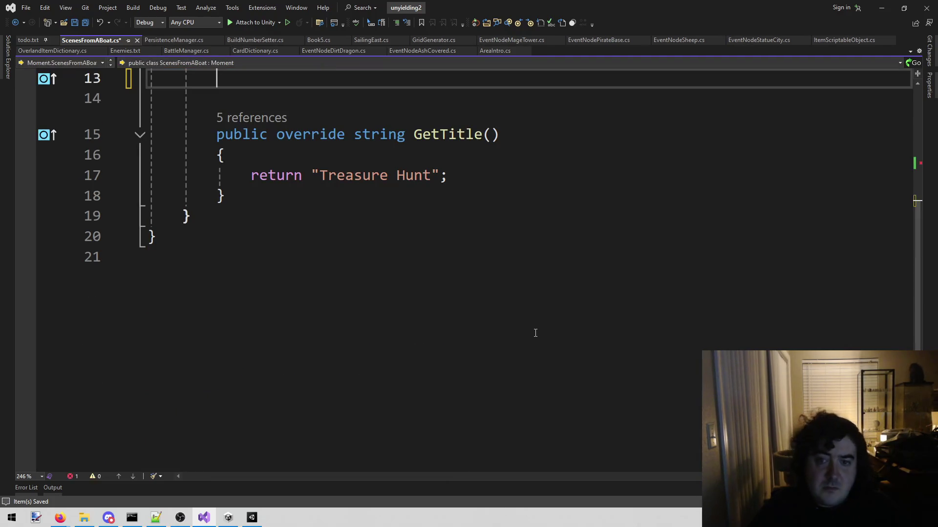
pyautogui.scroll(4, 536, 333)
pyautogui.hotkey('ctrl', 's')
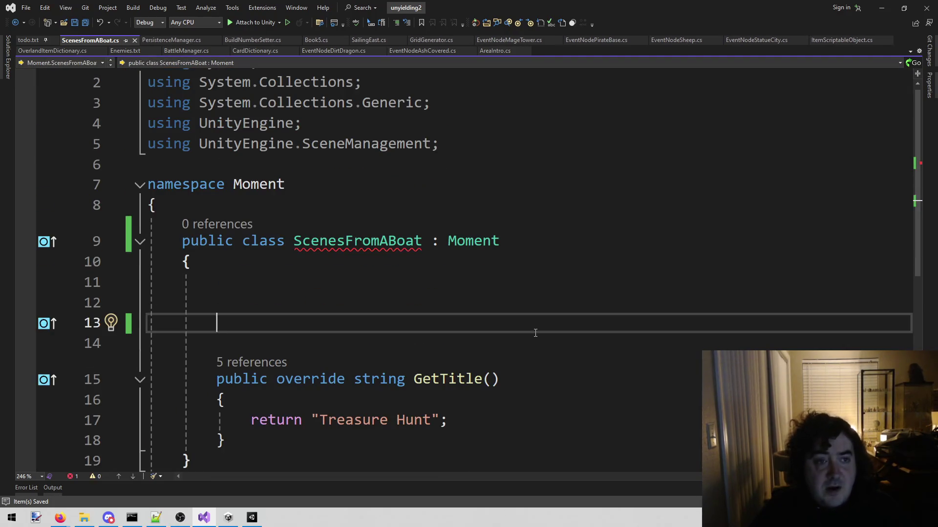
pyautogui.press('Tab')
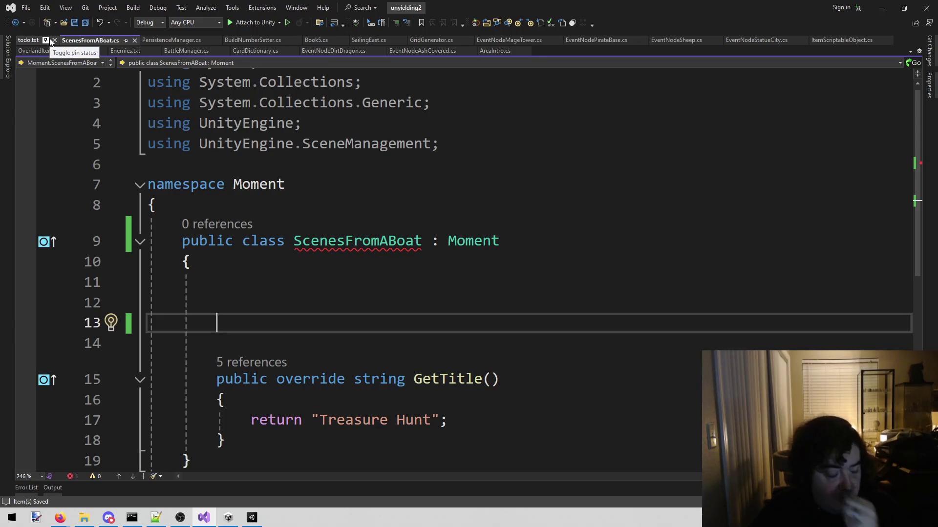
pyautogui.click(26, 7)
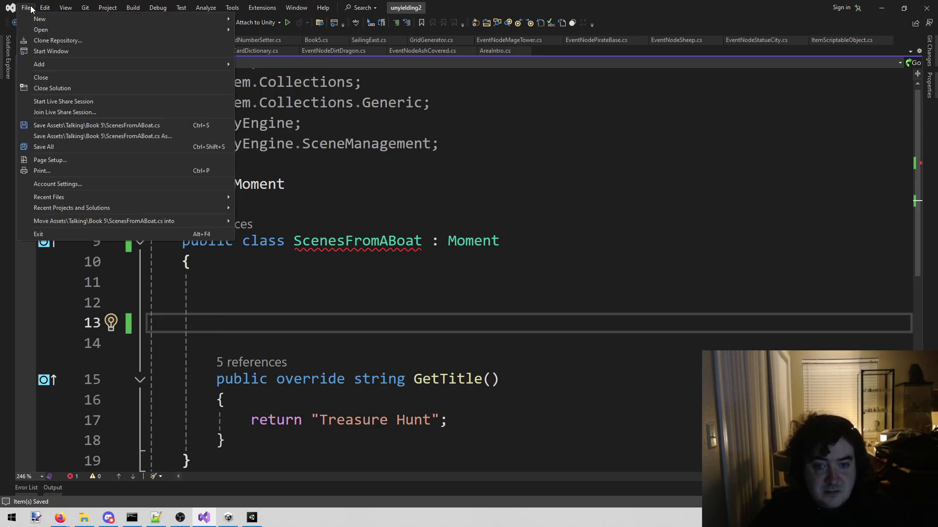
# Step: Reopen the UY2SceneEditor.sln solution from Recent Projects
pyautogui.moveTo(148, 193)
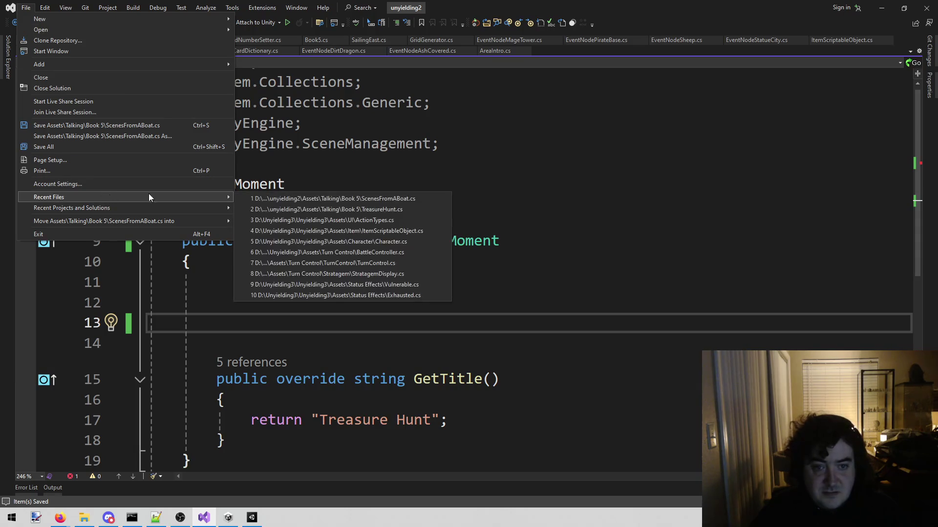
pyautogui.moveTo(201, 206)
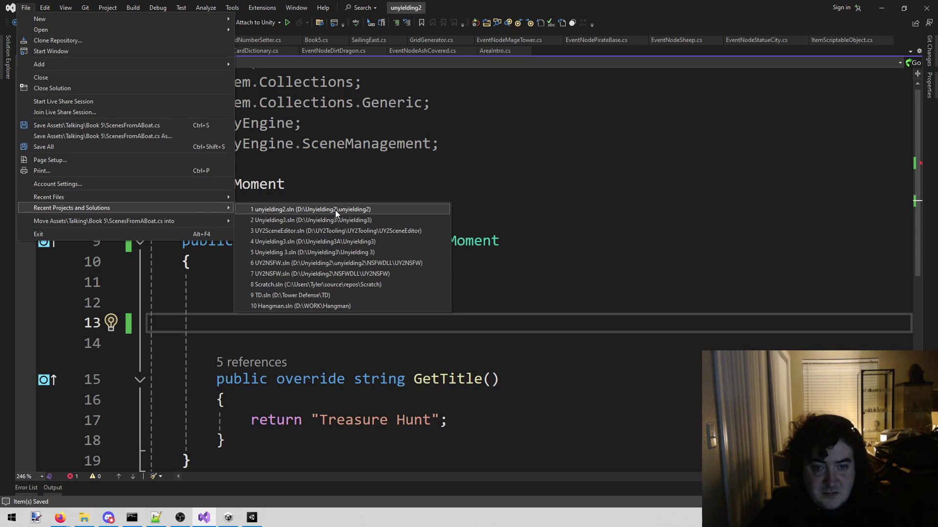
pyautogui.click(343, 230)
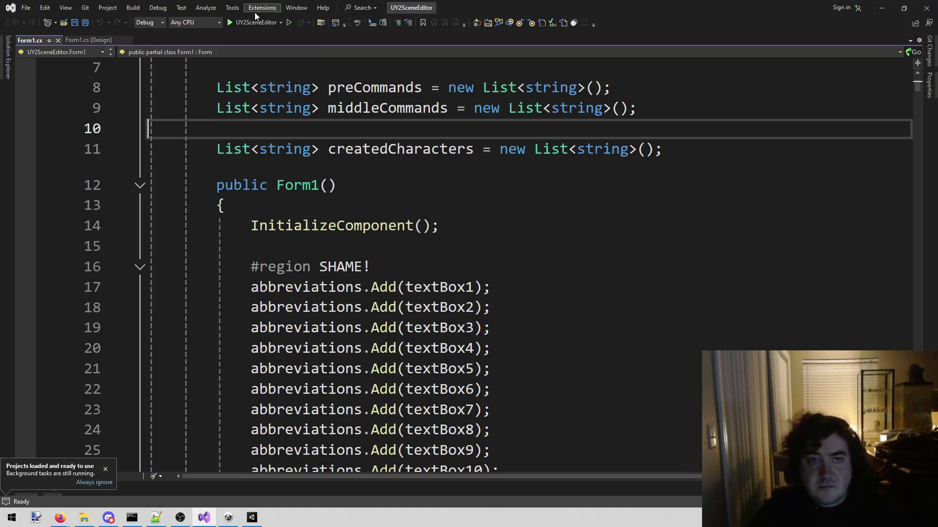
# Step: Run the scene editor to prepare and generate scene code for the six characters, then return to Unity
pyautogui.click(261, 23)
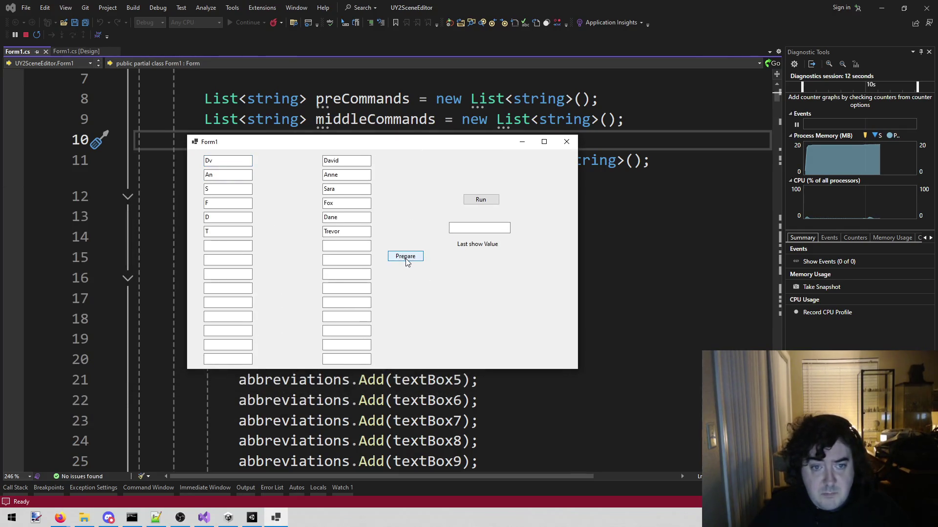
pyautogui.click(405, 259)
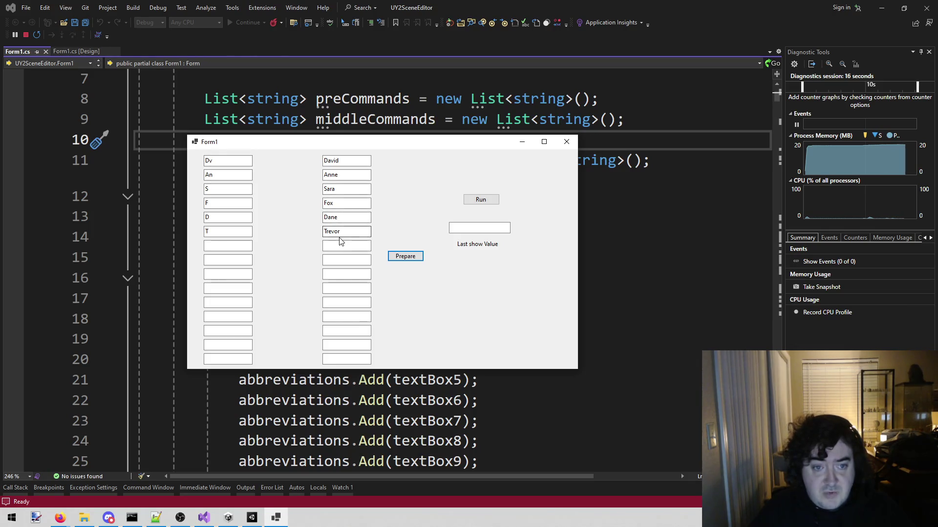
pyautogui.click(481, 199)
pyautogui.click(36, 34)
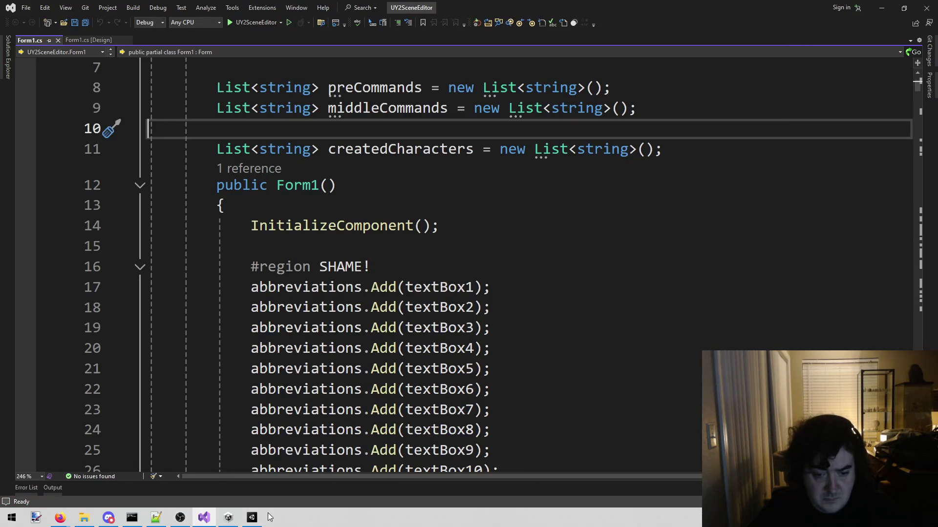
pyautogui.click(228, 517)
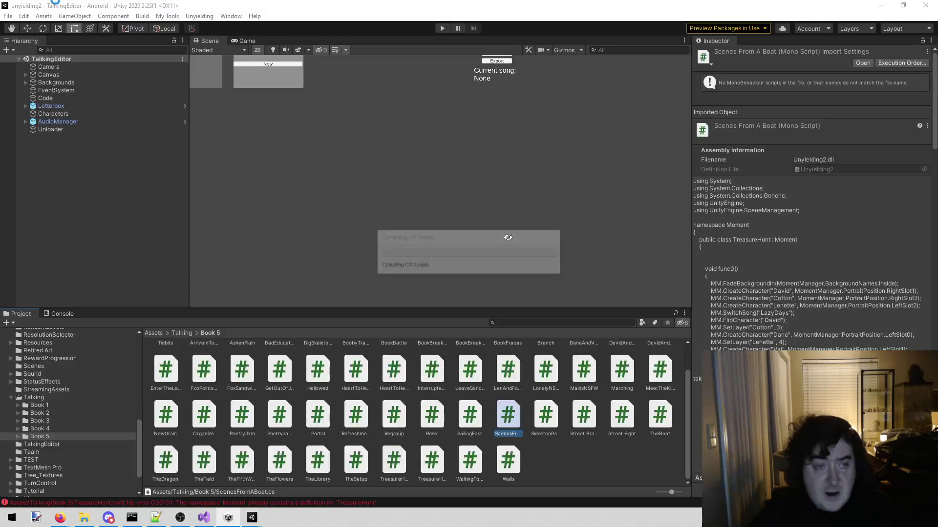
# Step: Open the unyielding2 C# project in Visual Studio from the Assets menu and maximize the editor
pyautogui.click(23, 15)
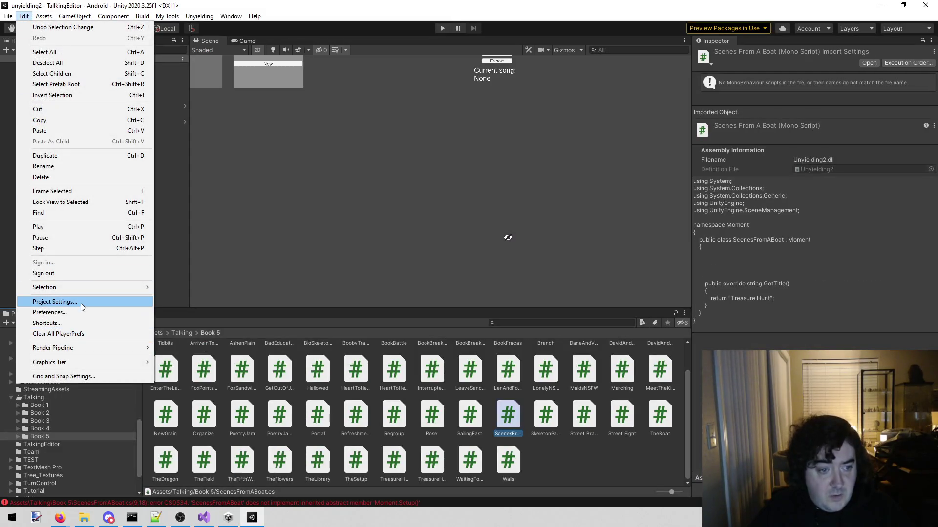
pyautogui.moveTo(44, 16)
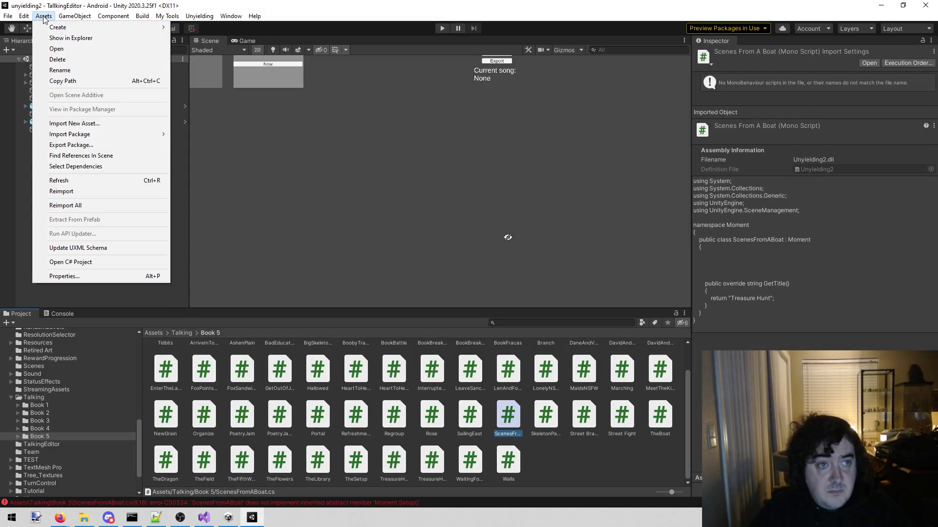
pyautogui.click(70, 262)
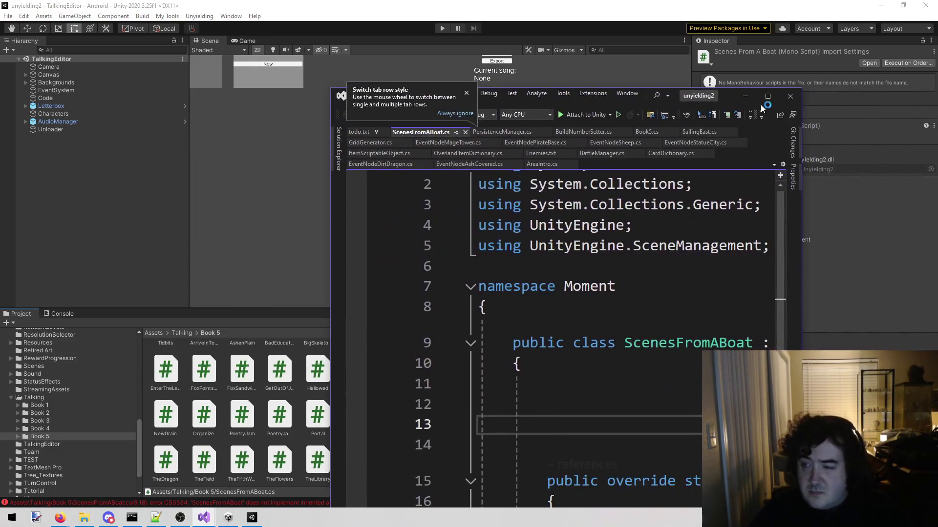
pyautogui.click(767, 96)
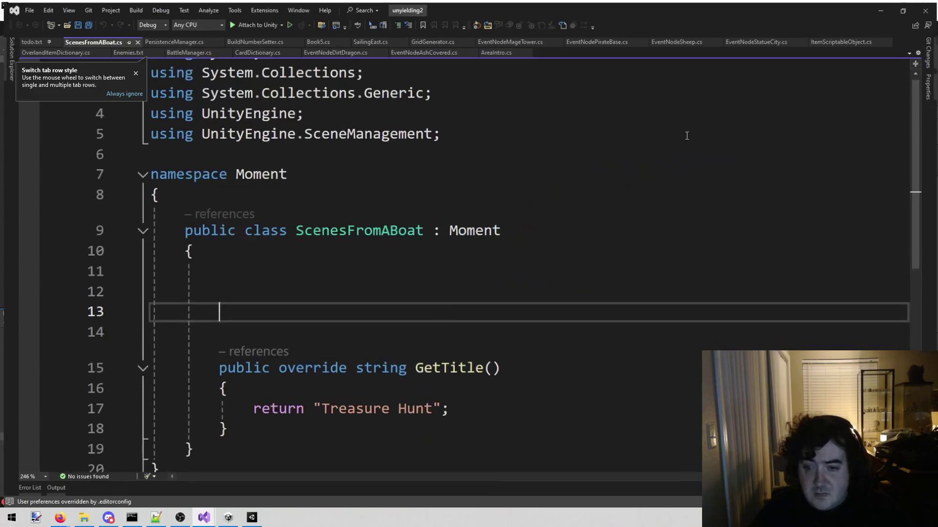
# Step: Paste the generated scene code into ScenesFromABoat, retitle GetTitle to 'Scenes From A Boat', and save
pyautogui.click(228, 270)
pyautogui.hotkey('ctrl', 'v')
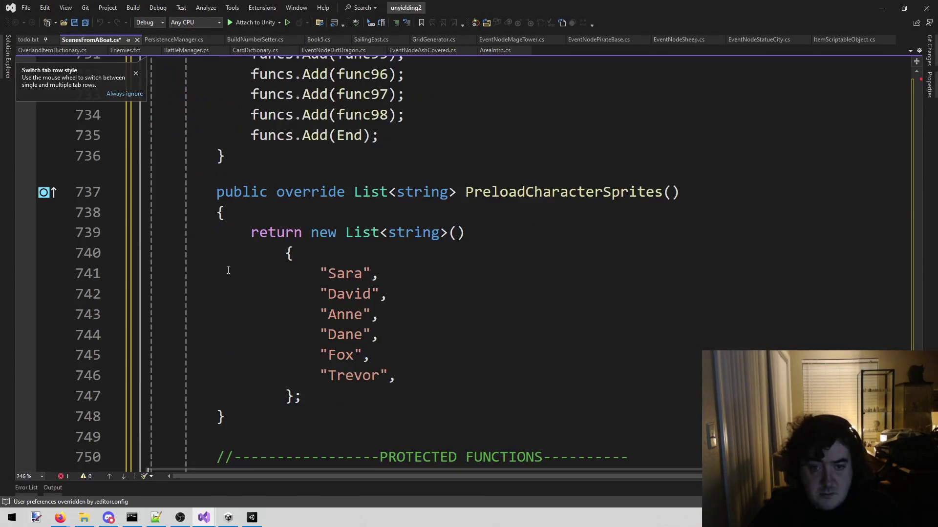
pyautogui.scroll(-4, 450, 303)
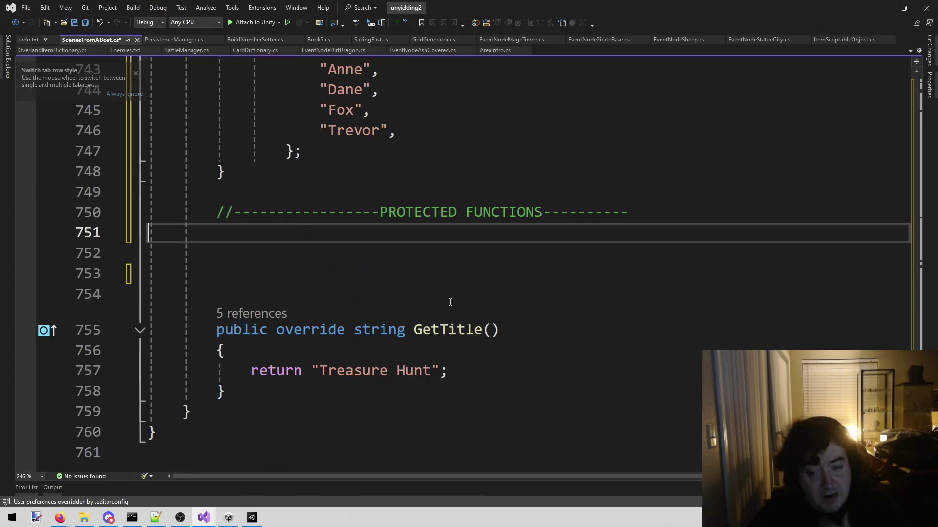
pyautogui.scroll(-2, 360, 312)
pyautogui.click(354, 248)
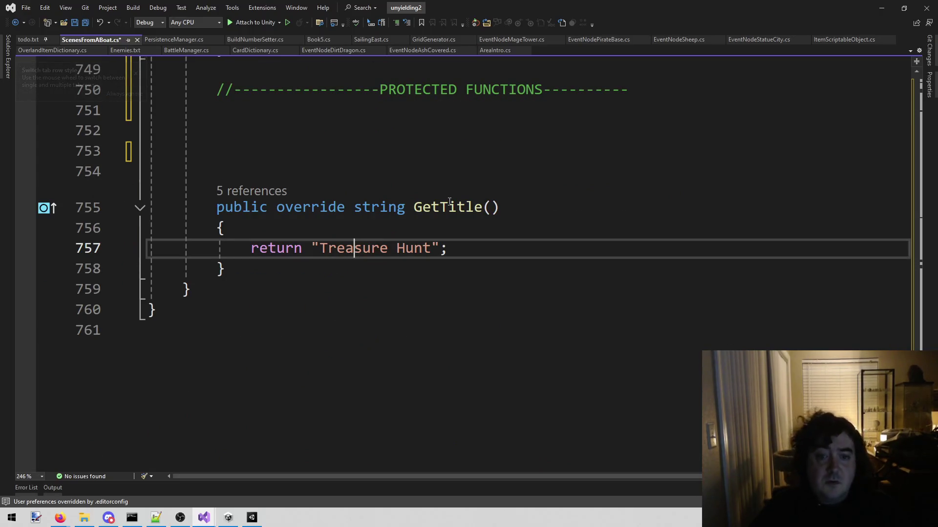
pyautogui.hotkey('ctrl', 'Left')
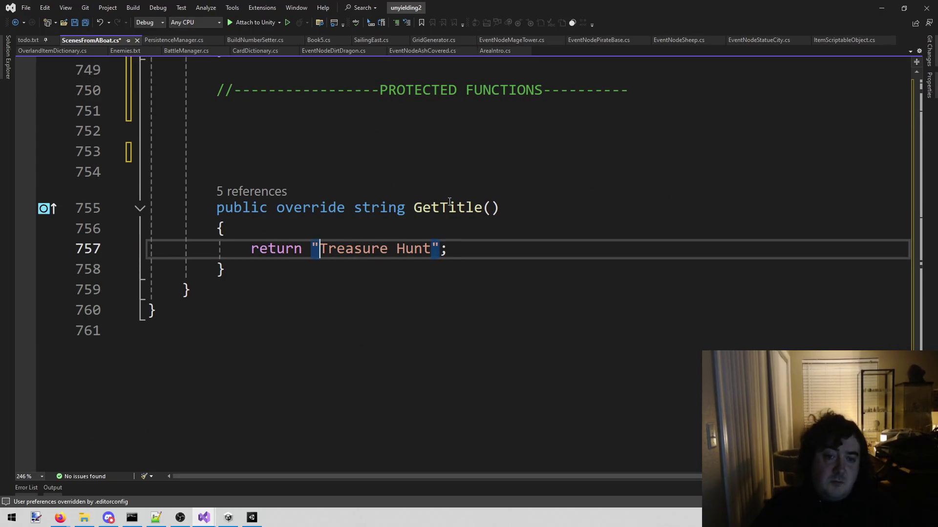
pyautogui.hotkey('ctrl', 'shift', 'Right')
pyautogui.hotkey('ctrl', 'shift', 'Right')
pyautogui.write('Scenes')
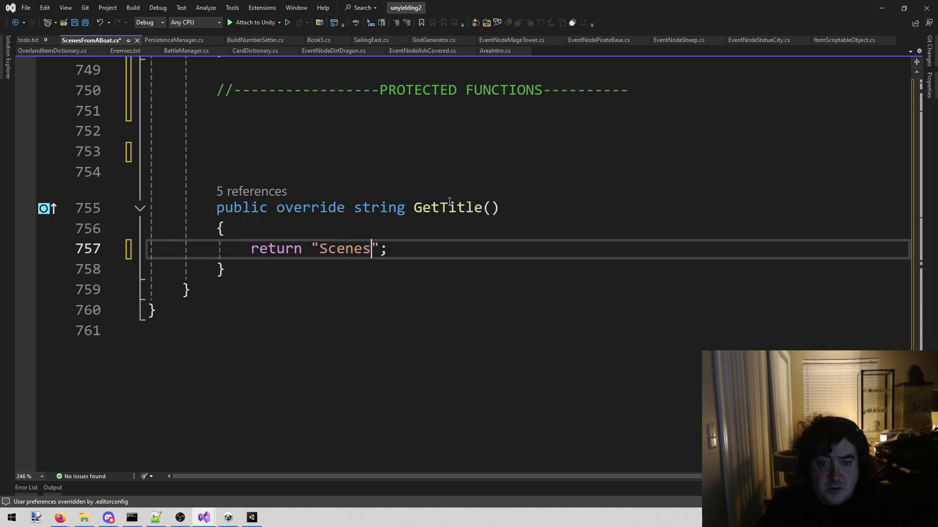
pyautogui.write(' From A Boa')
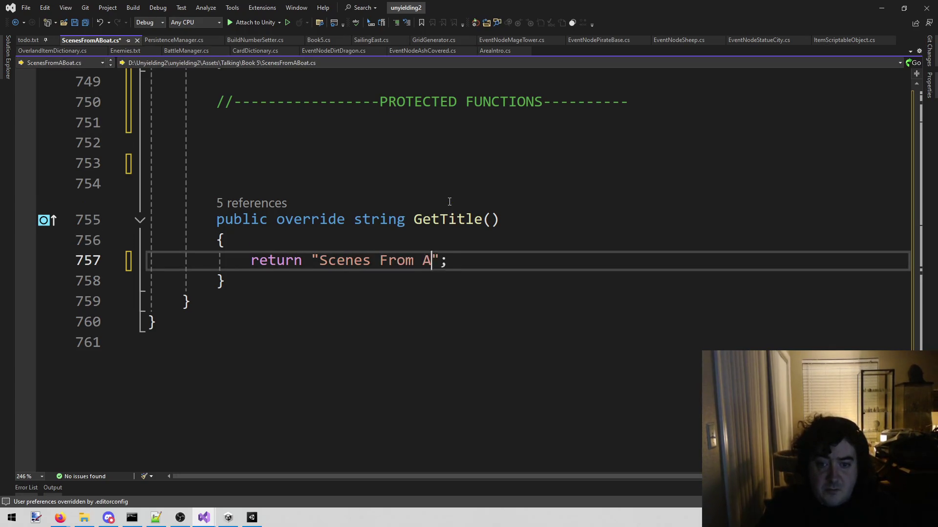
pyautogui.write('t')
pyautogui.hotkey('ctrl', 's')
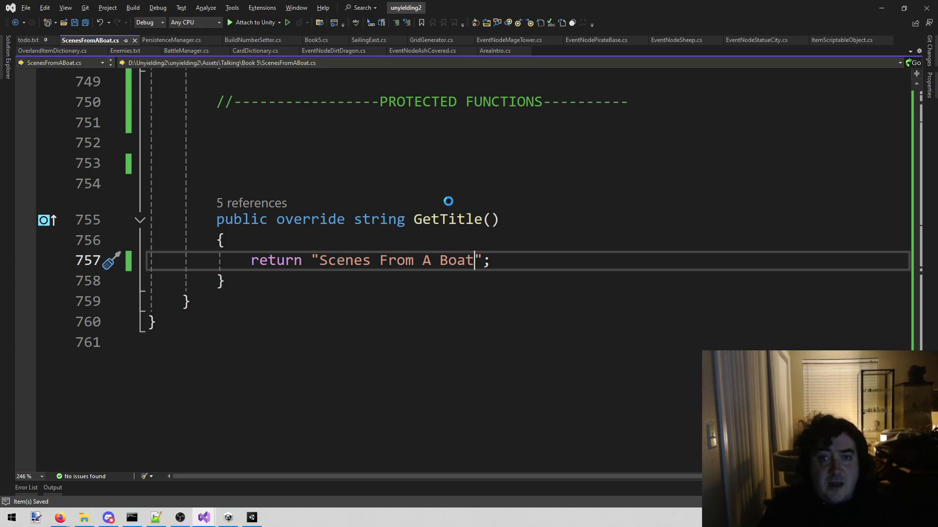
# Step: Open Book5.cs using the solution file search for 'book5'
pyautogui.hotkey('shift', 'alt', 'o')
pyautogui.write('book5')
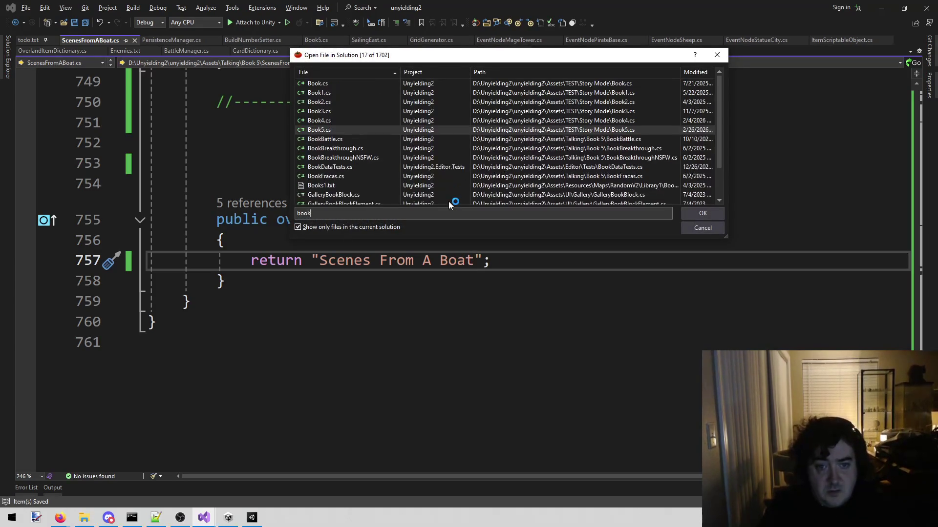
pyautogui.press('Return')
pyautogui.scroll(-10, 523, 238)
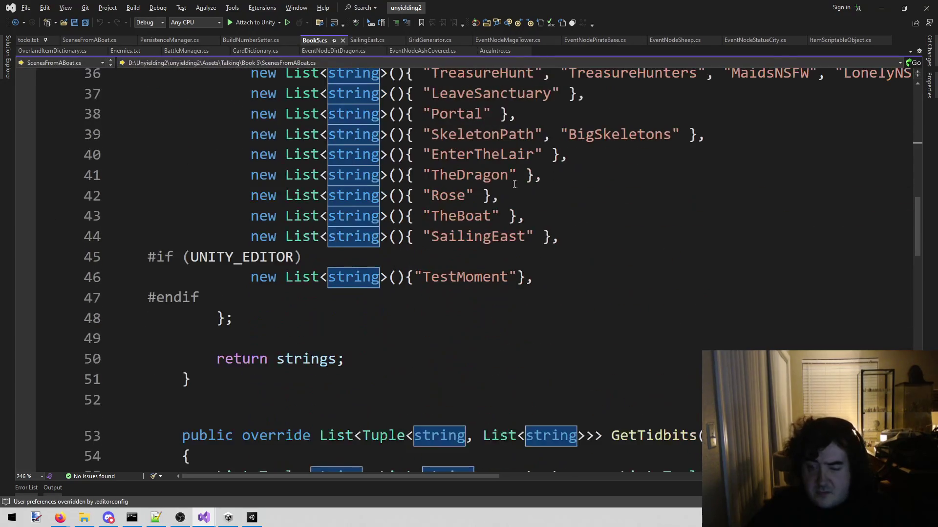
# Step: Duplicate the SailingEast entry in Book5 as ScenesFromABoat, save, and return to Unity
pyautogui.click(561, 237)
pyautogui.hotkey('shift', 'Home')
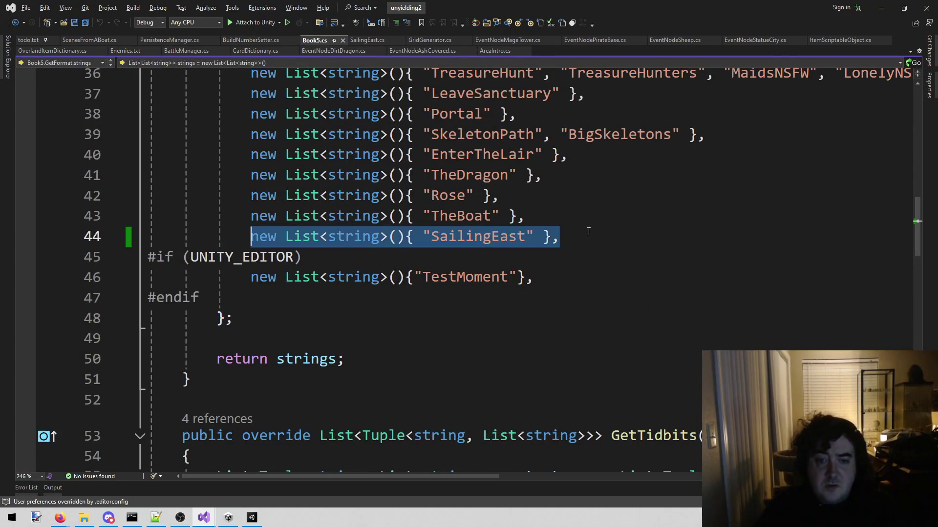
pyautogui.hotkey('ctrl', 'c')
pyautogui.press('End')
pyautogui.press('Return')
pyautogui.hotkey('ctrl', 'v')
pyautogui.press('Left')
pyautogui.press('Left')
pyautogui.press('Left')
pyautogui.hotkey('ctrl', 'Left')
pyautogui.hotkey('ctrl', 'shift', 'Right')
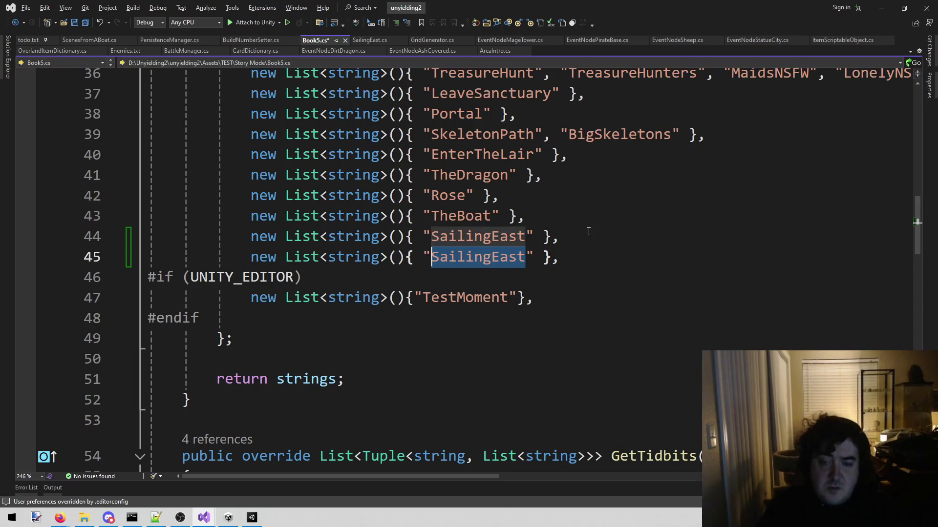
pyautogui.write('ScenesFro')
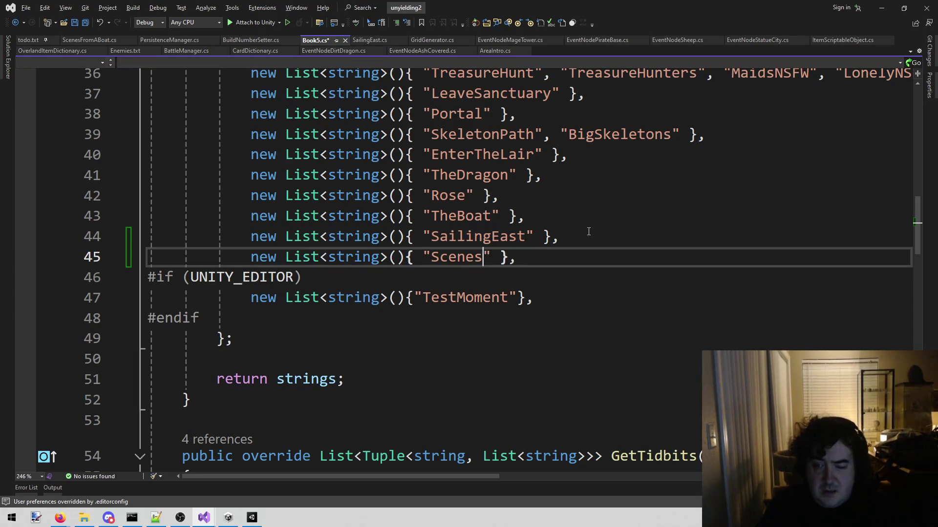
pyautogui.write('mABoat')
pyautogui.hotkey('ctrl', 's')
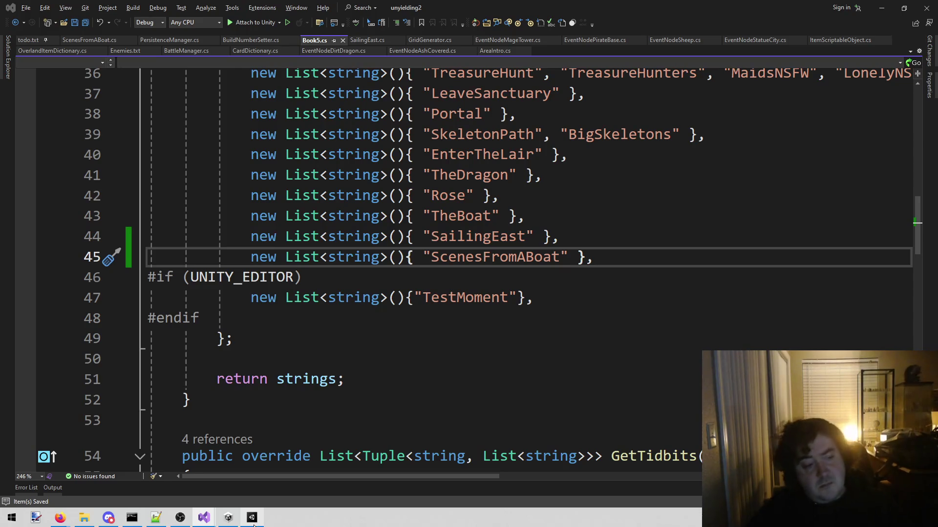
pyautogui.hotkey('alt', 'Tab')
pyautogui.click(199, 16)
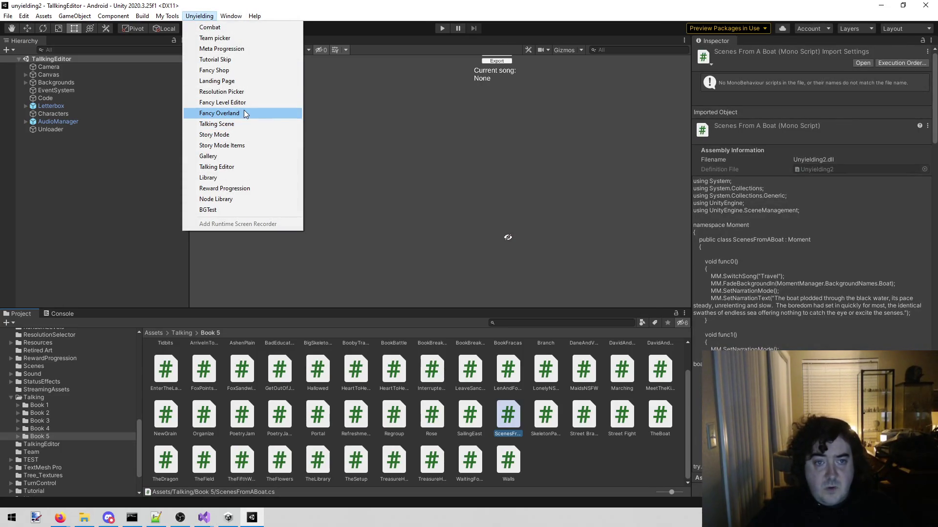
# Step: Open the StoryMode scene, play it, and run story mode to Book 5 via the Code object
pyautogui.click(233, 136)
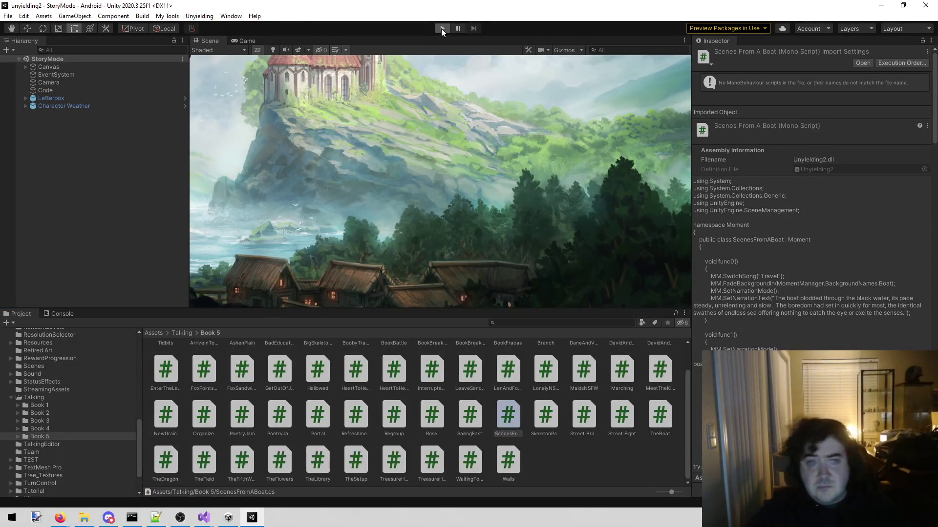
pyautogui.click(441, 29)
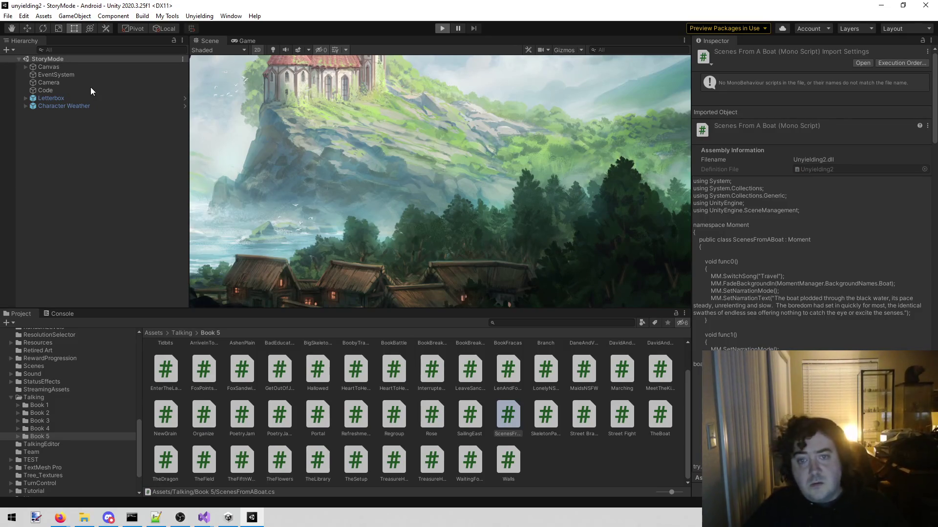
pyautogui.click(91, 90)
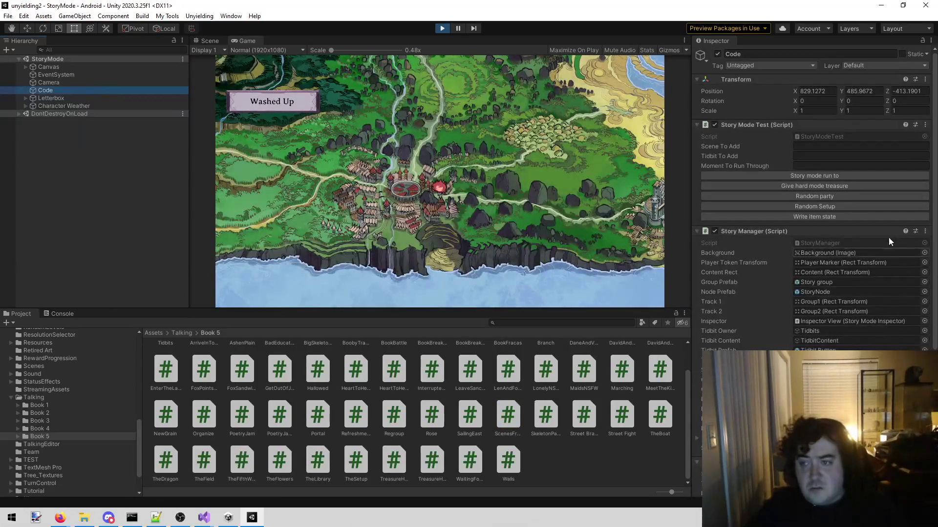
pyautogui.click(893, 177)
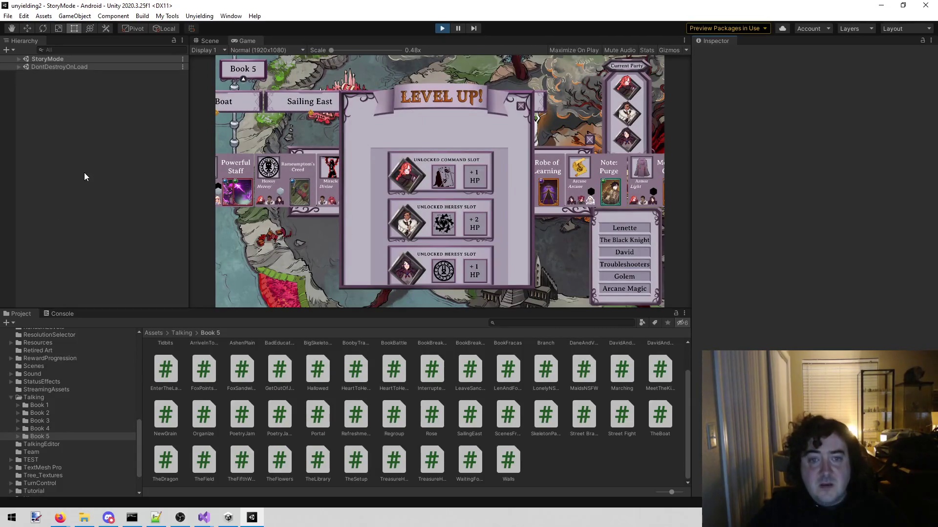
pyautogui.click(521, 107)
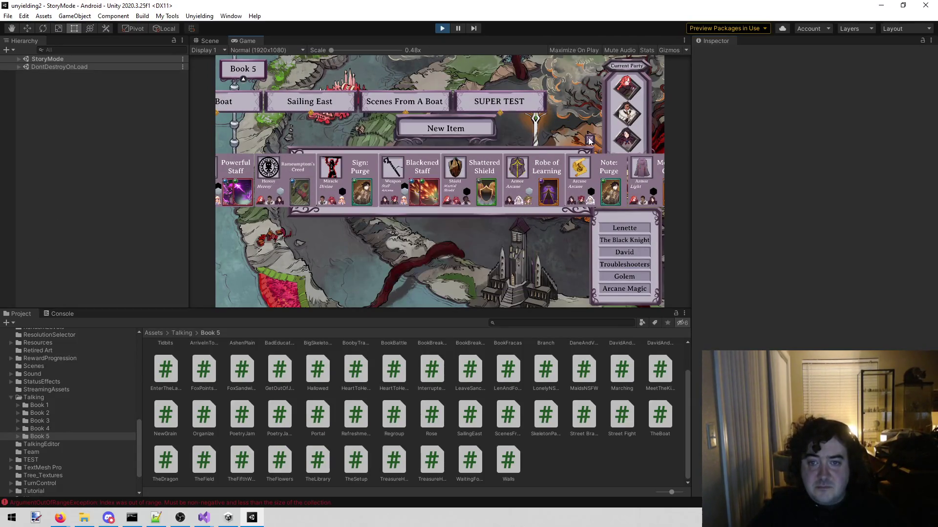
# Step: Dismiss the new items and inspect the two errors in the Console
pyautogui.click(591, 140)
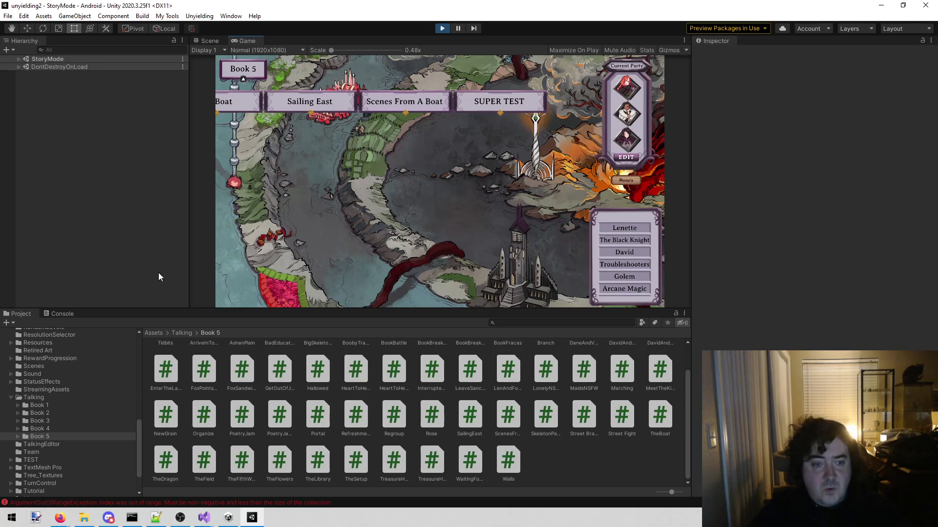
pyautogui.click(62, 313)
pyautogui.click(68, 342)
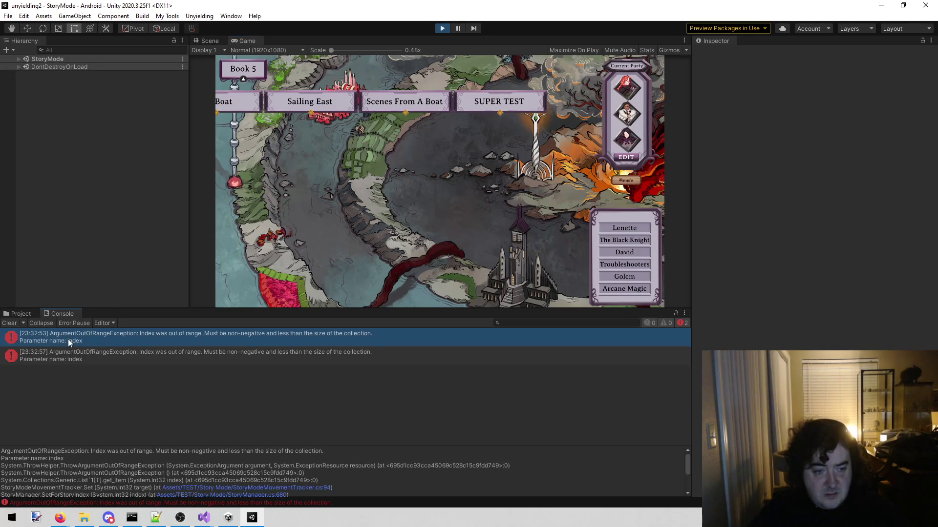
pyautogui.click(72, 356)
pyautogui.click(92, 332)
pyautogui.click(84, 354)
pyautogui.click(93, 341)
pyautogui.click(91, 351)
pyautogui.click(95, 333)
pyautogui.click(93, 352)
pyautogui.press('Up')
# Step: Play the Scenes From A Boat level through its opening dialogue, then stop the game
pyautogui.click(418, 103)
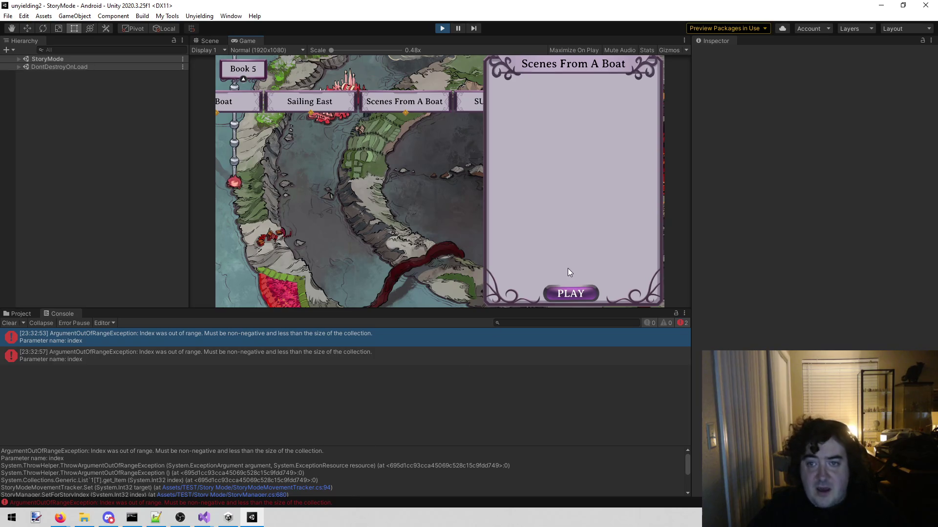
pyautogui.click(584, 293)
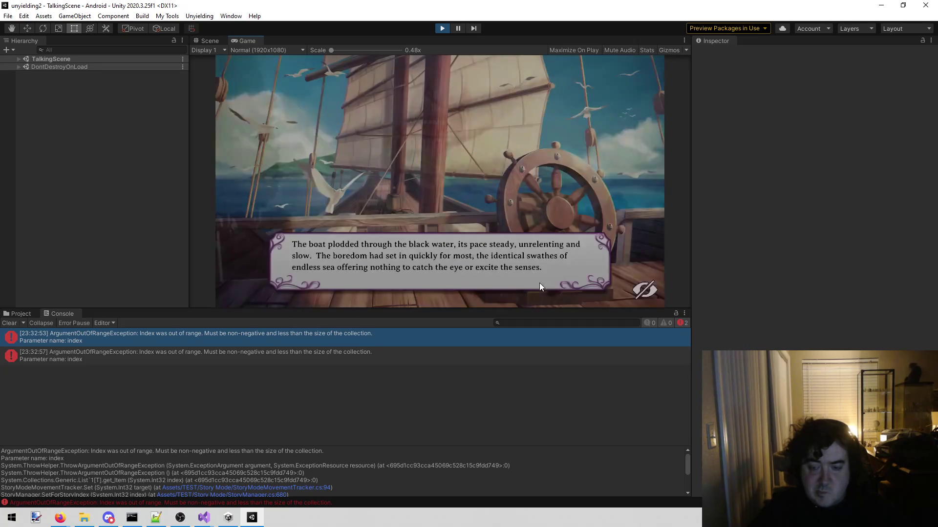
pyautogui.click(422, 164)
pyautogui.click(422, 163)
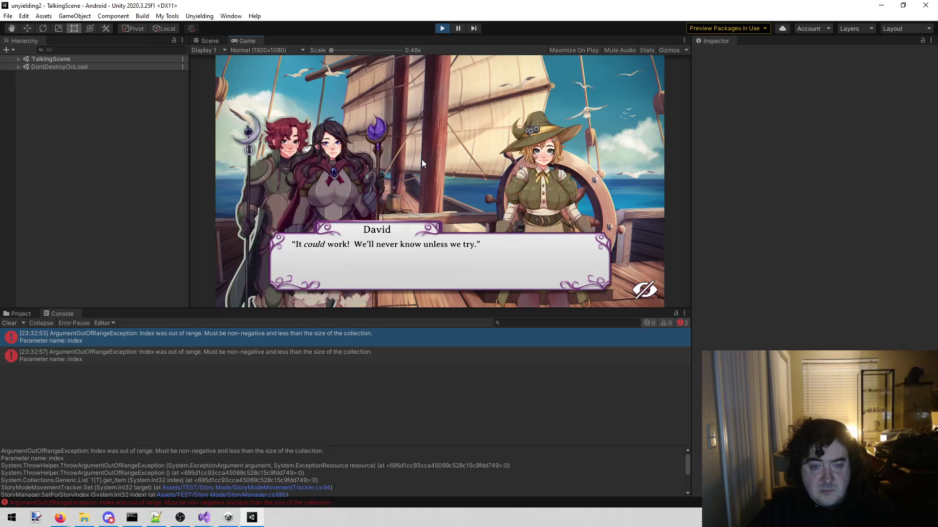
pyautogui.click(421, 159)
pyautogui.click(421, 159)
pyautogui.click(420, 160)
pyautogui.click(416, 163)
pyautogui.click(442, 29)
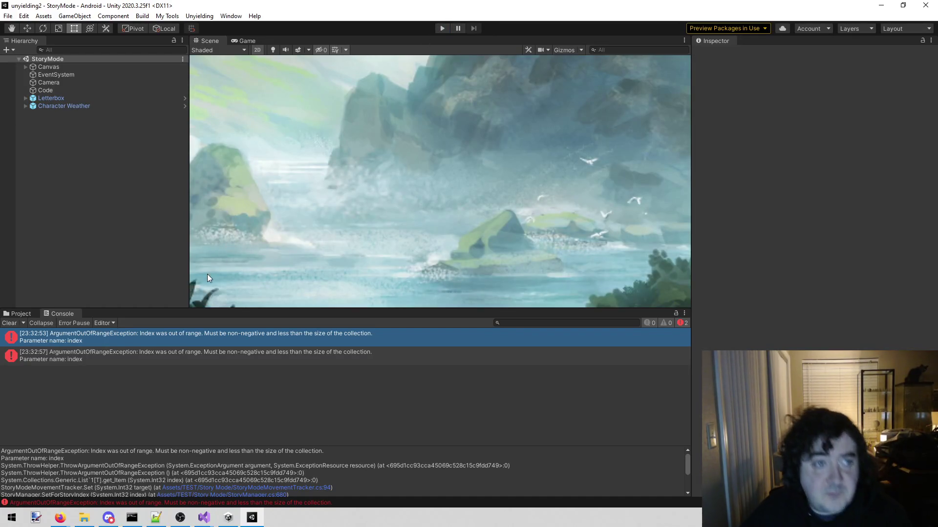
# Step: Browse to Resources/MapRouting in the Project window and open the World4 route prefab
pyautogui.click(169, 14)
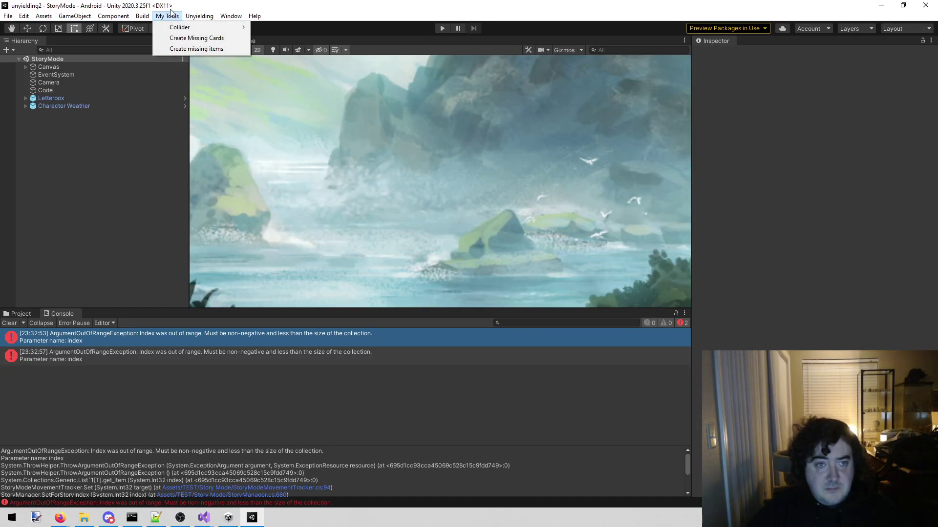
pyautogui.moveTo(199, 16)
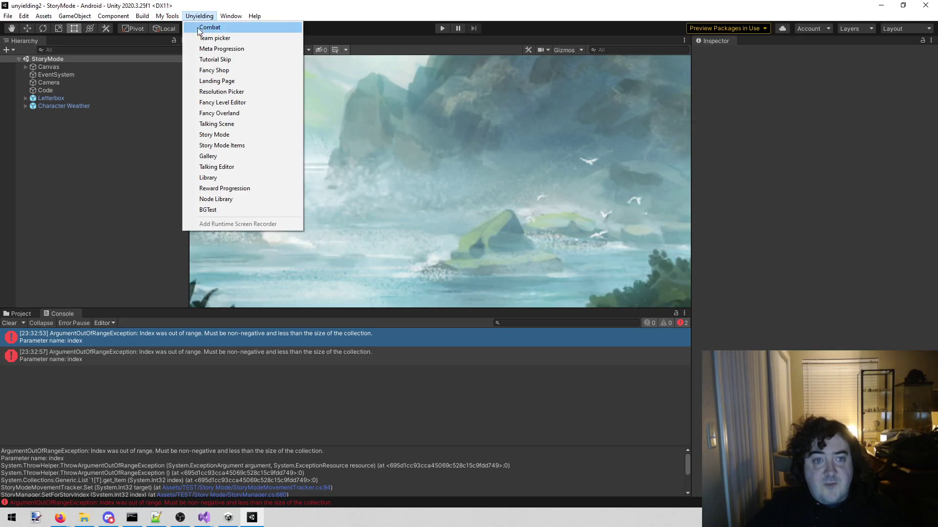
pyautogui.click(158, 215)
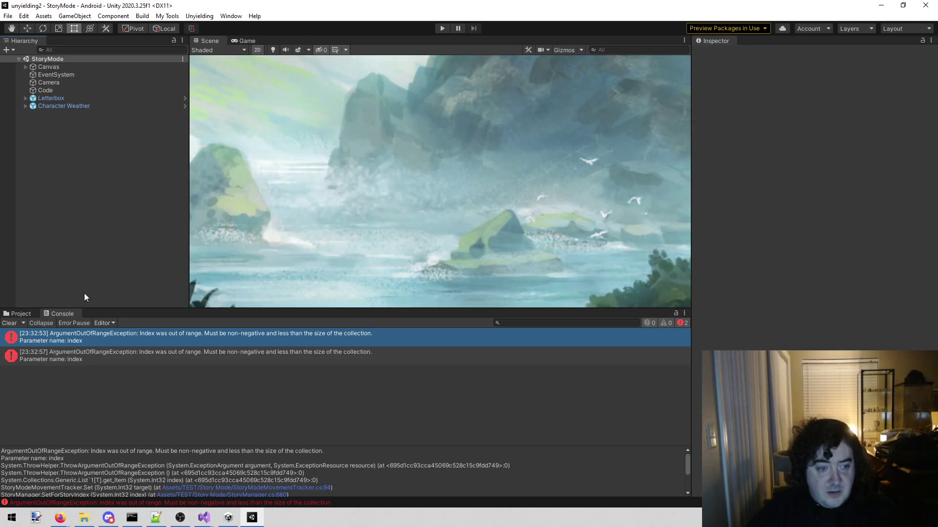
pyautogui.click(24, 316)
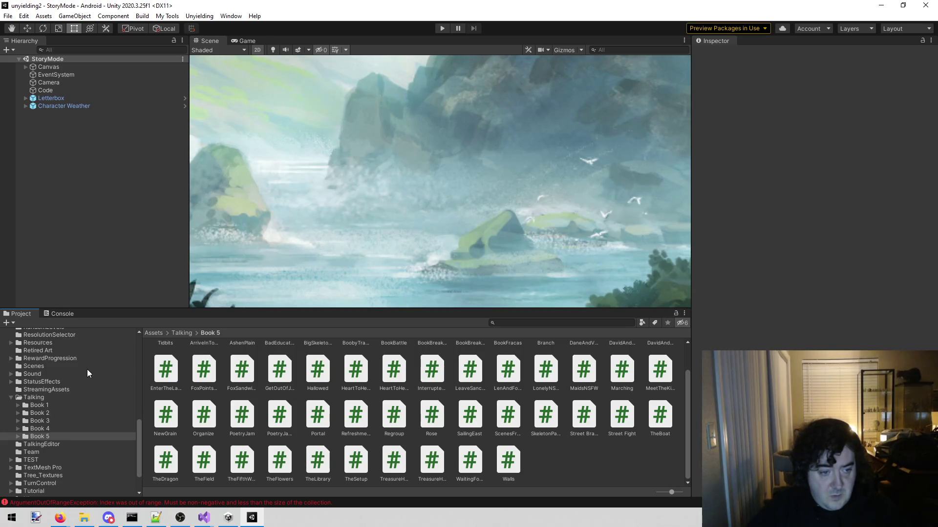
pyautogui.click(81, 342)
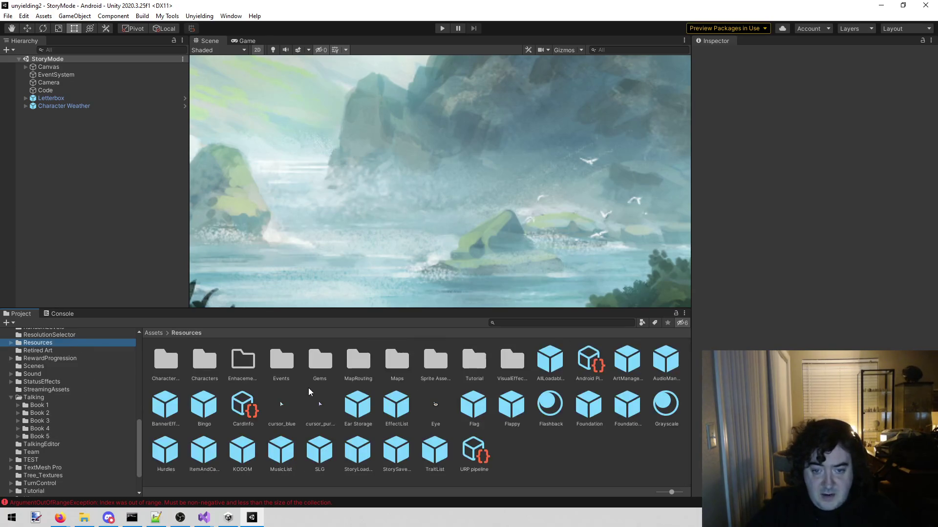
pyautogui.doubleClick(364, 359)
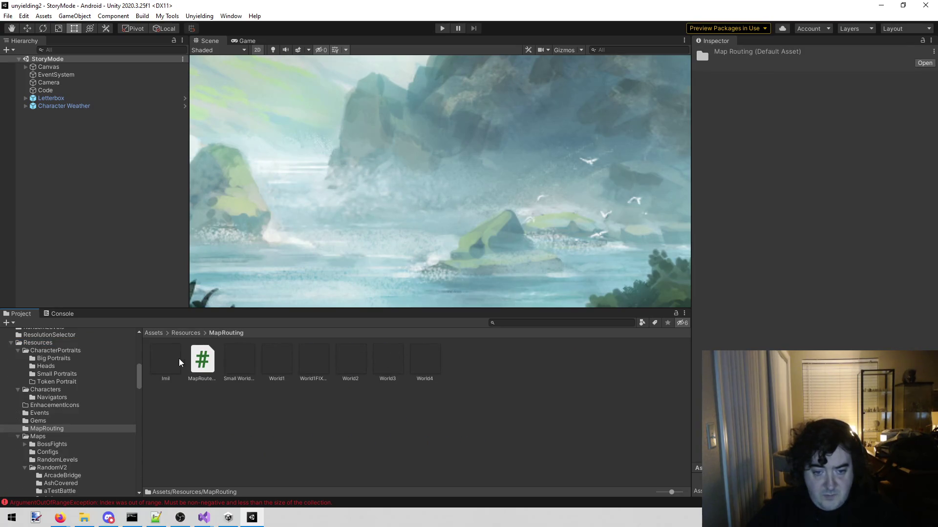
pyautogui.doubleClick(417, 350)
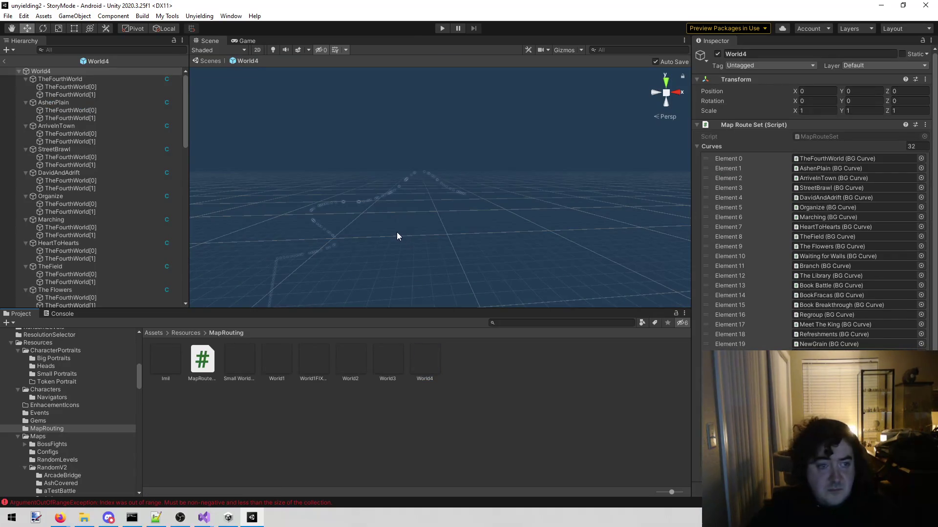
# Step: Duplicate the SailingEast route curve in the World4 prefab
pyautogui.scroll(-15, 114, 188)
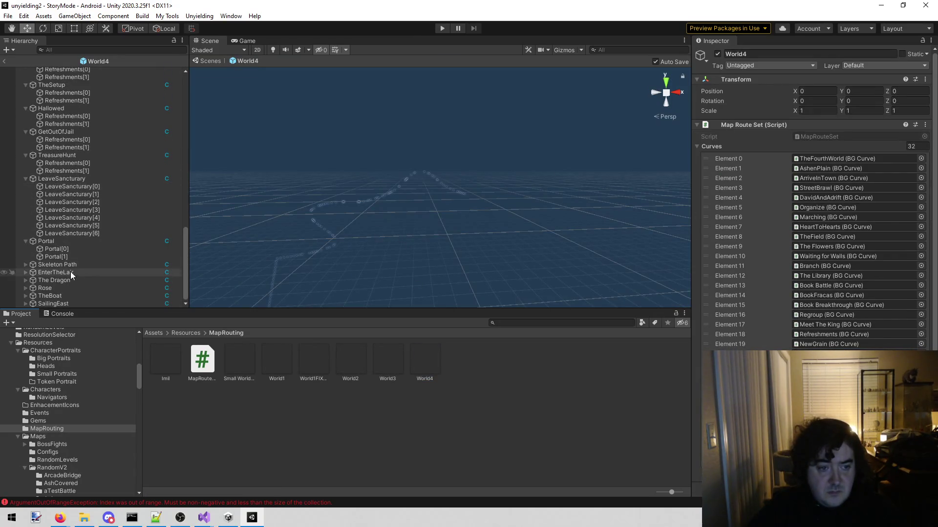
pyautogui.click(63, 301)
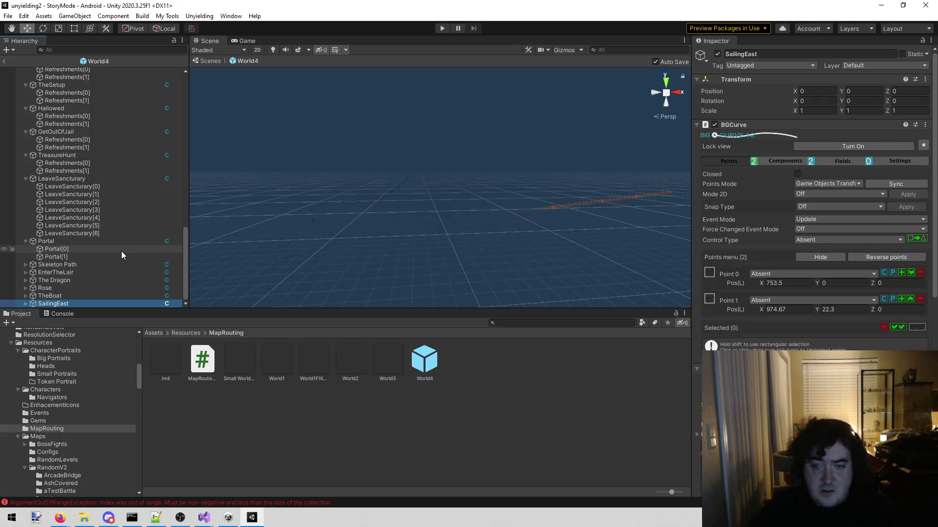
pyautogui.hotkey('ctrl', 'd')
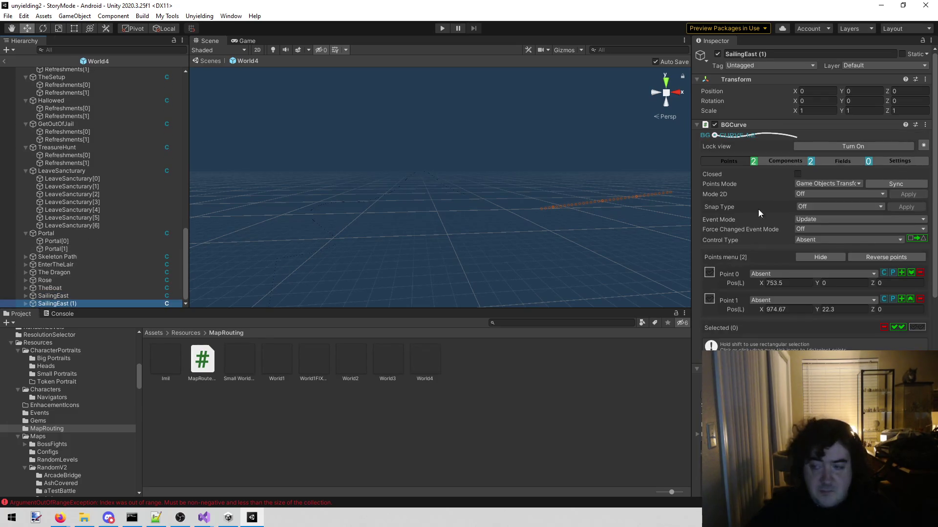
pyautogui.click(793, 53)
pyautogui.write('Acenes')
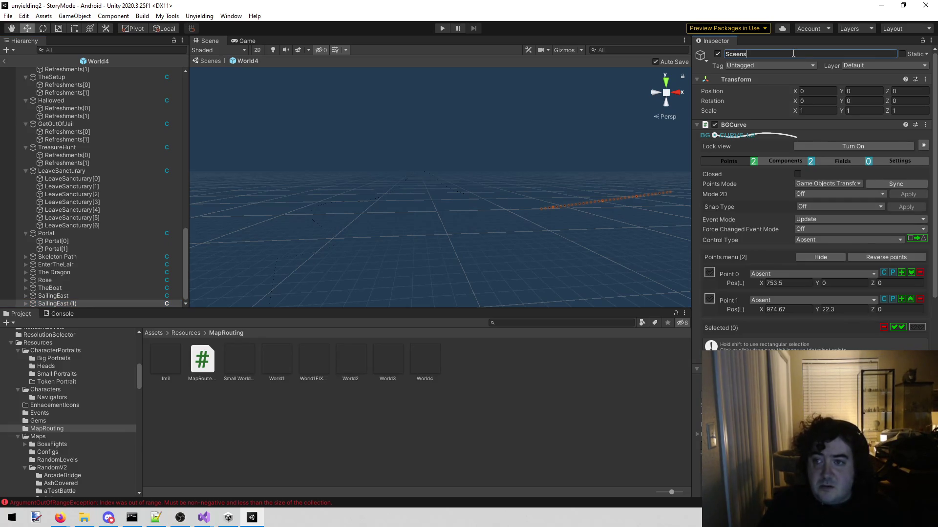
pyautogui.write('mABoat')
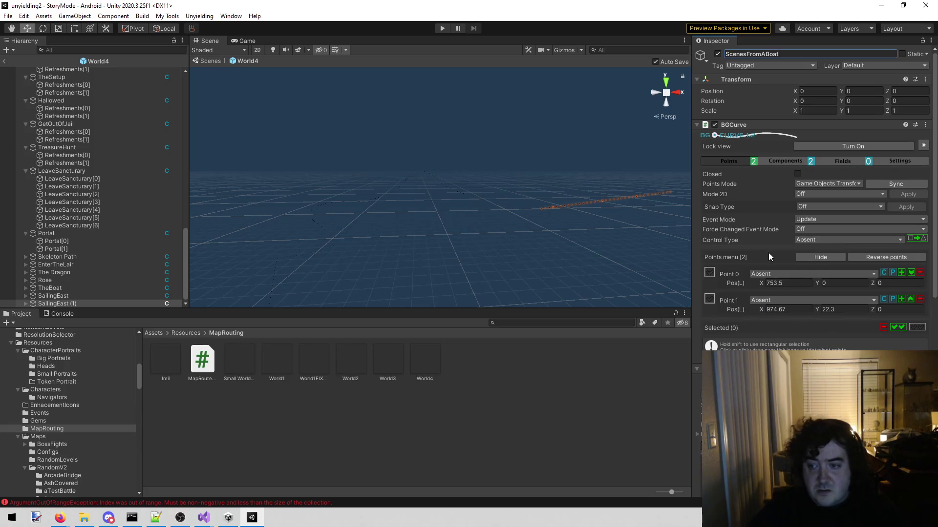
# Step: Set both points of the new curve to X 974.67, Y 22.3, Z 0 and save
pyautogui.click(921, 273)
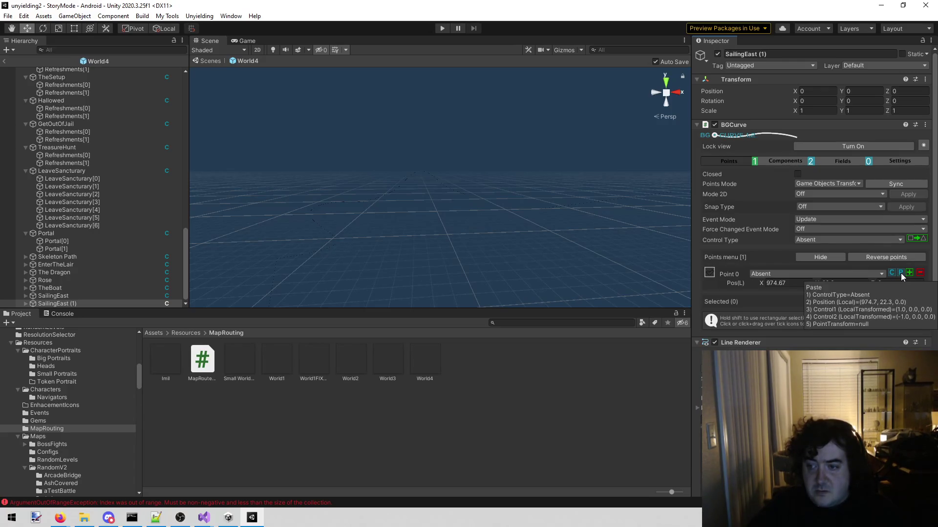
pyautogui.click(907, 272)
pyautogui.click(786, 310)
pyautogui.click(792, 284)
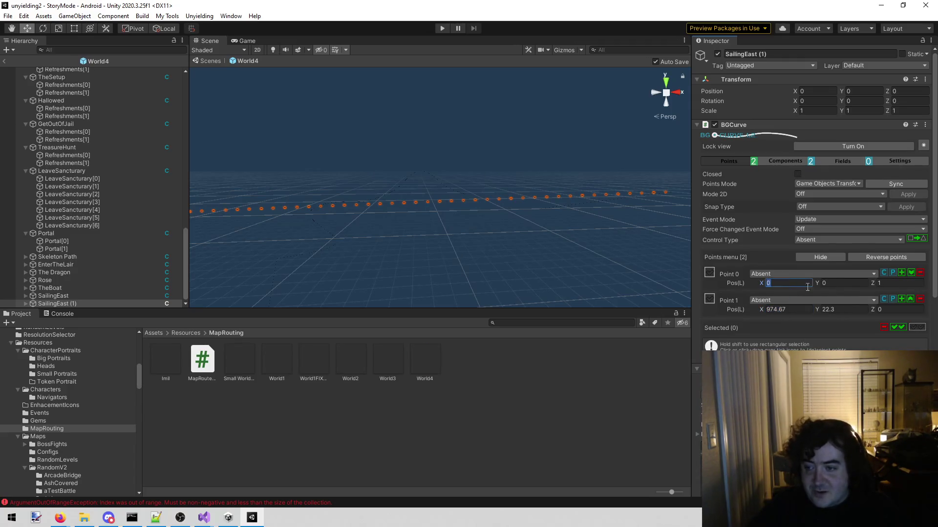
pyautogui.click(802, 309)
pyautogui.write('974.67')
pyautogui.click(840, 309)
pyautogui.hotkey('ctrl', 'c')
pyautogui.click(850, 283)
pyautogui.hotkey('ctrl', 'v')
pyautogui.press('Tab')
pyautogui.write('0')
pyautogui.hotkey('ctrl', 's')
# Step: Rename the duplicated curve to ScenesFromABoat and save the World4 prefab
pyautogui.click(846, 55)
pyautogui.write('ScenesFromABoat')
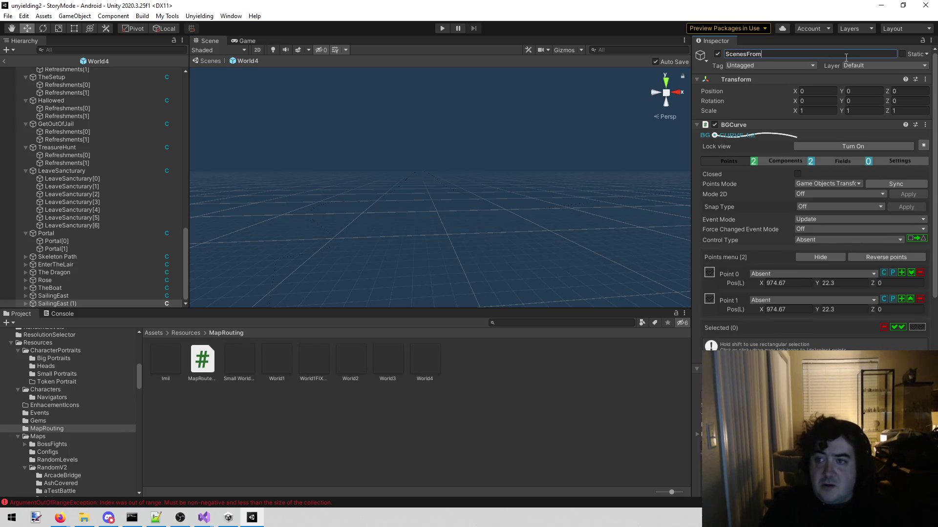
pyautogui.press('Return')
pyautogui.hotkey('ctrl', 's')
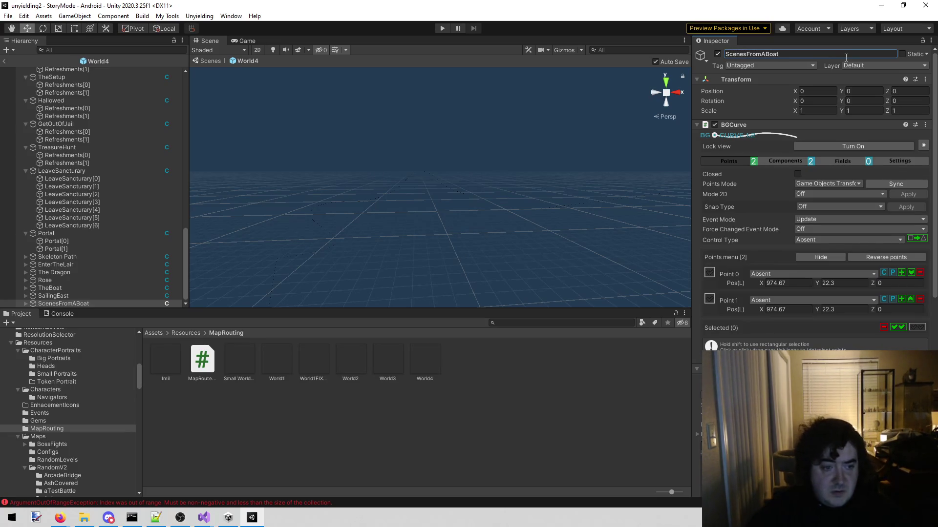
pyautogui.scroll(15, 122, 108)
pyautogui.scroll(3, 93, 78)
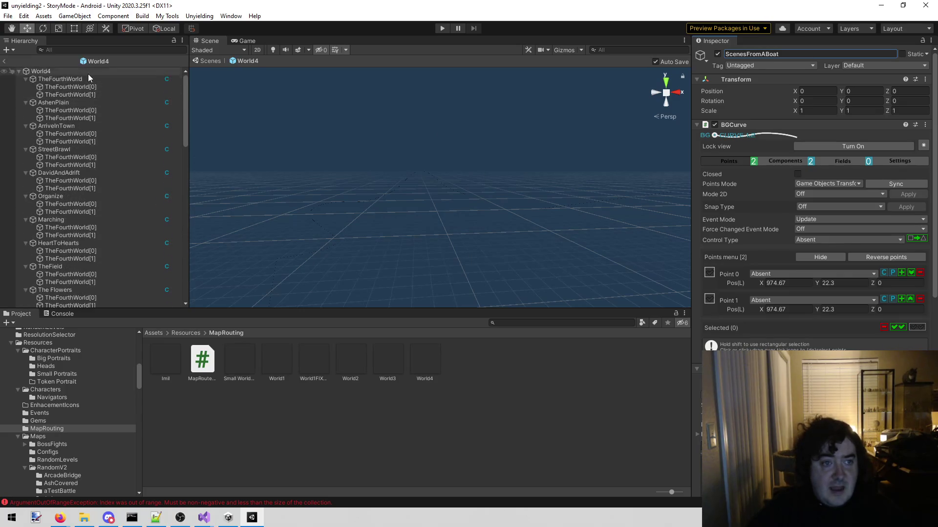
# Step: Add ScenesFromABoat to World4's Map Route Set curves, making 33, and run the game past the warning
pyautogui.click(88, 73)
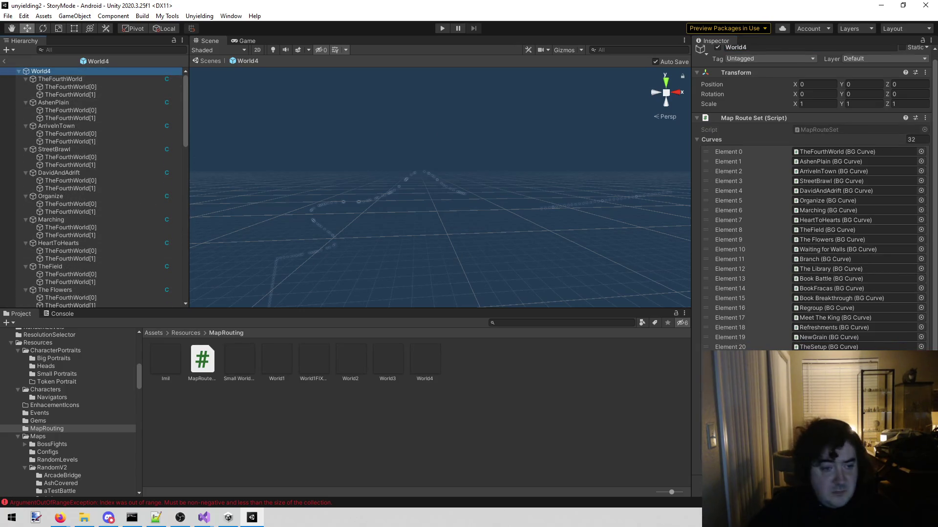
pyautogui.scroll(-10, 139, 166)
pyautogui.scroll(-10, 130, 174)
pyautogui.moveTo(86, 303)
pyautogui.mouseDown()
pyautogui.moveTo(871, 159)
pyautogui.moveTo(771, 137)
pyautogui.mouseUp()
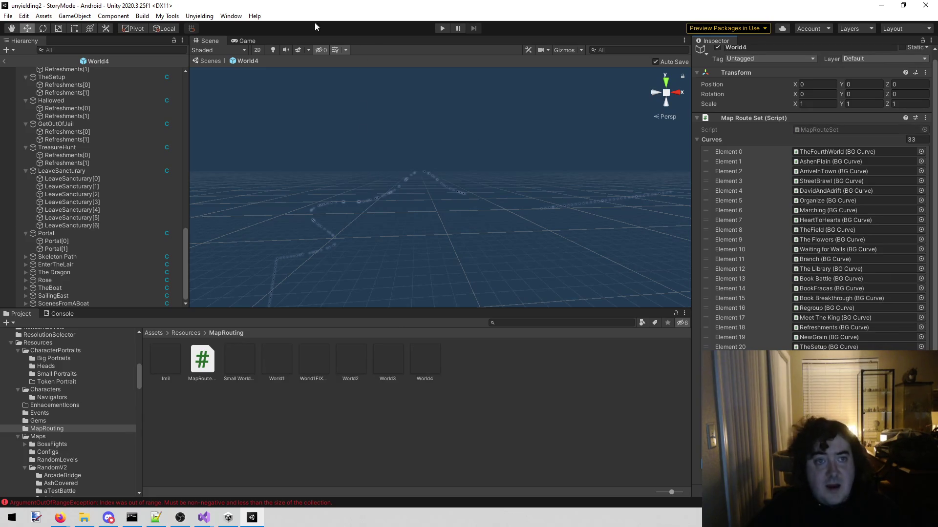
pyautogui.click(444, 28)
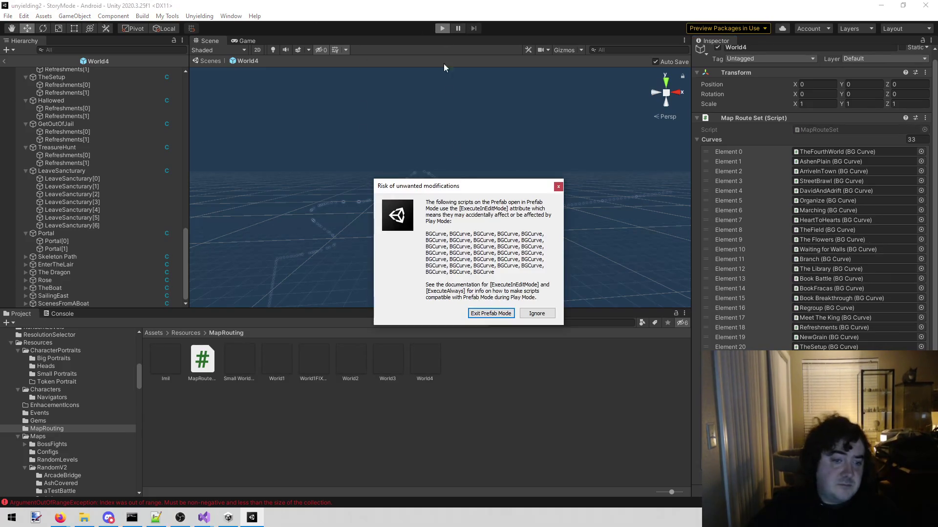
pyautogui.click(491, 313)
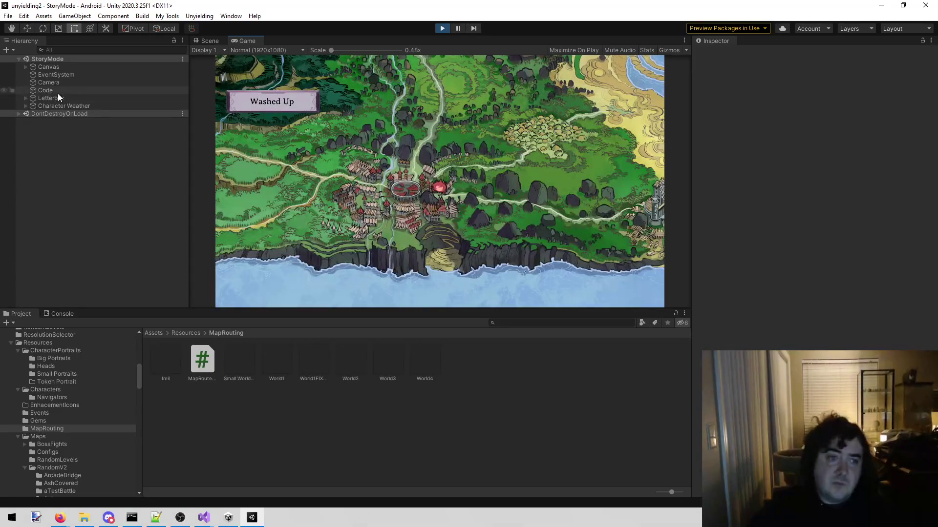
# Step: Run story mode to Book 5, check its levels around Sailing East on the map, then stop playing
pyautogui.click(57, 92)
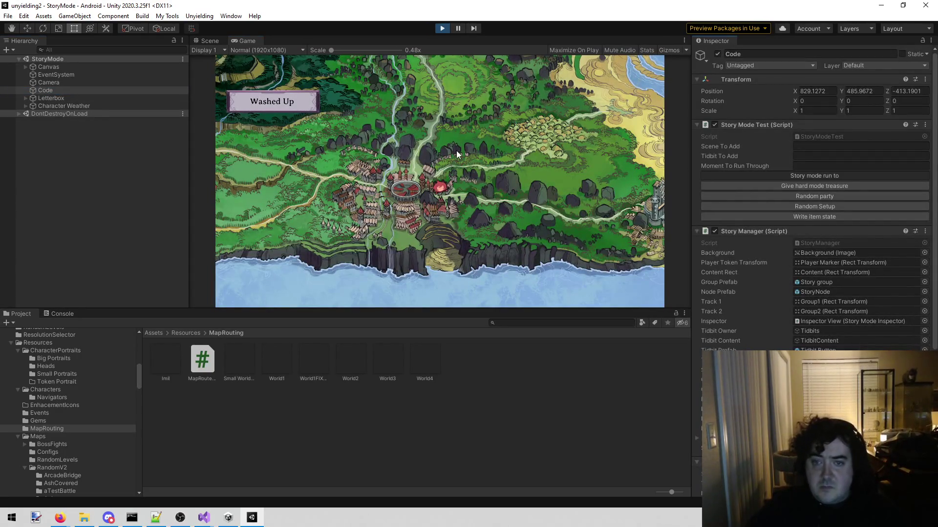
pyautogui.click(457, 154)
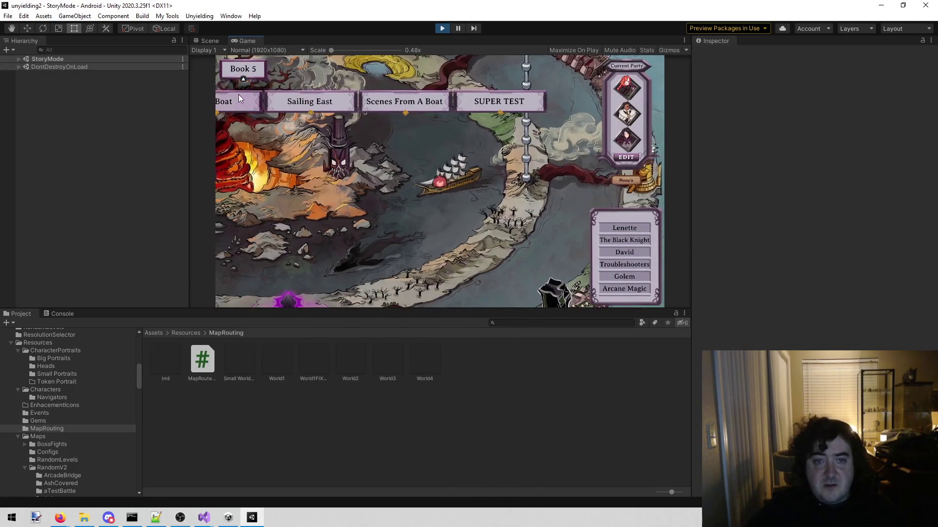
pyautogui.moveTo(238, 100); pyautogui.dragTo(341, 100)
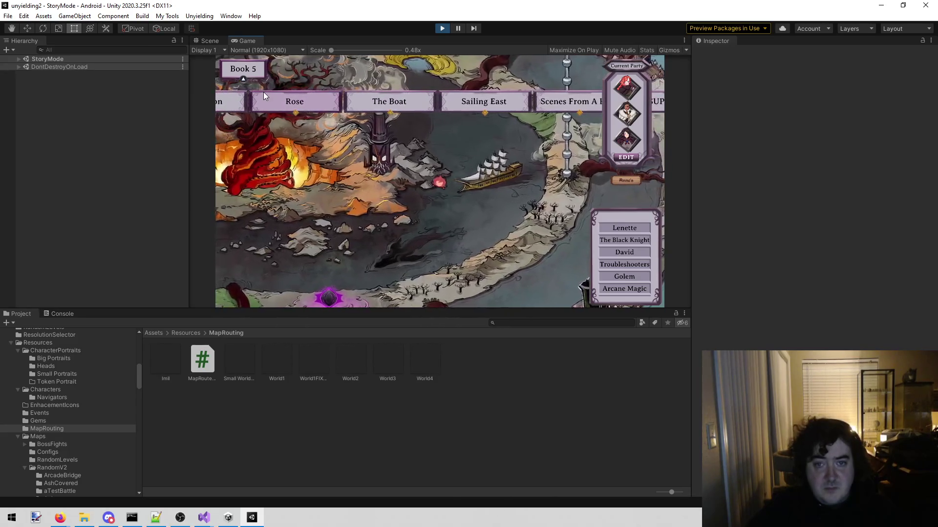
pyautogui.click(487, 104)
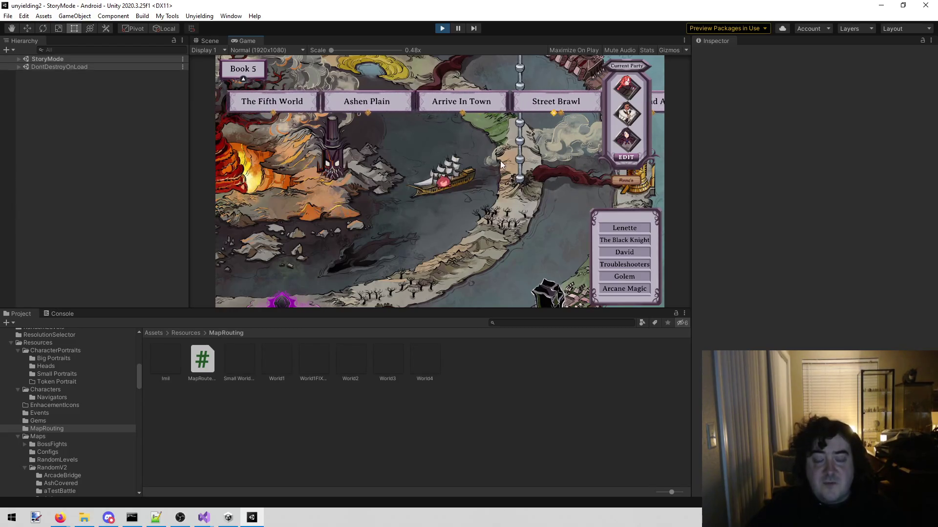
pyautogui.click(476, 100)
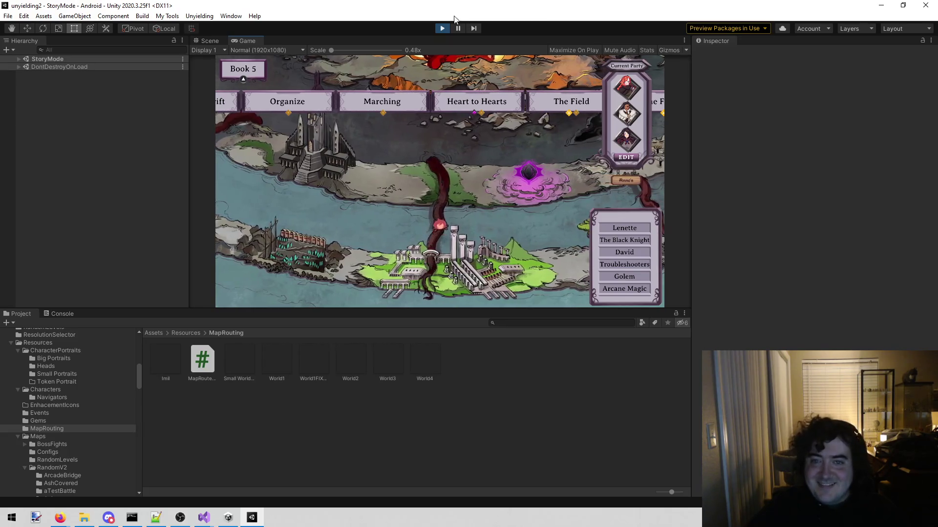
pyautogui.click(443, 28)
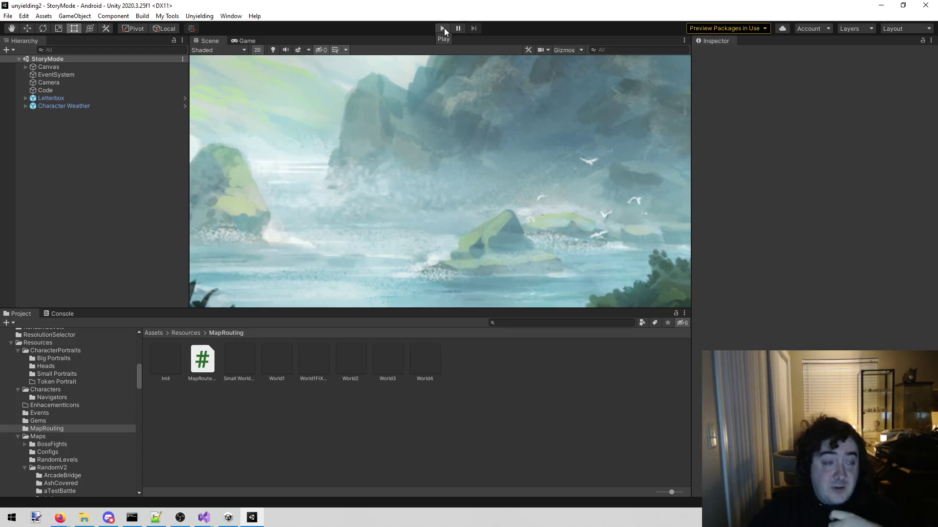
pyautogui.hotkey('alt', 'Tab')
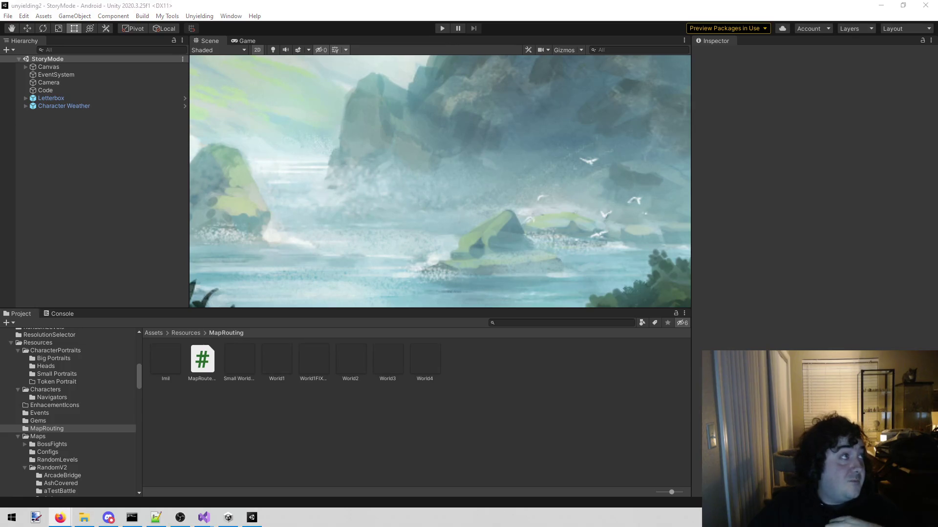
pyautogui.hotkey('alt', 'Tab')
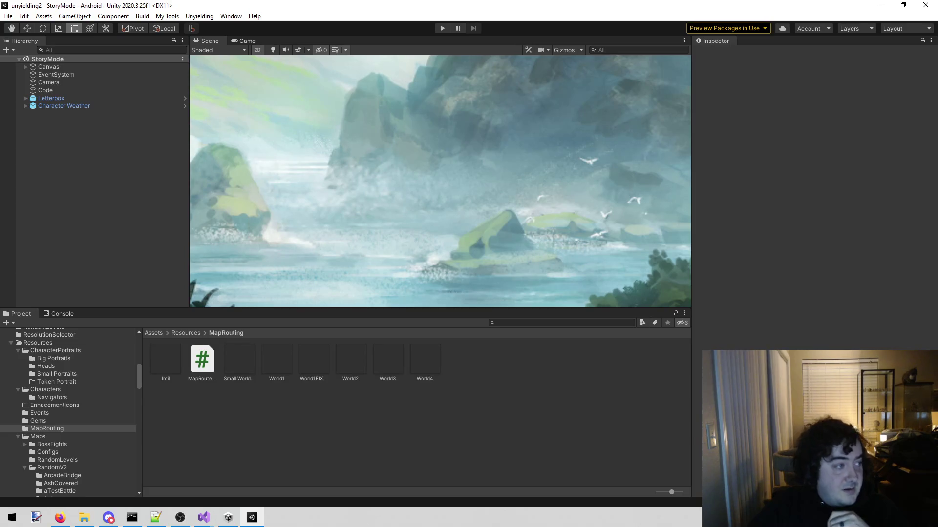
pyautogui.hotkey('alt', 'Tab')
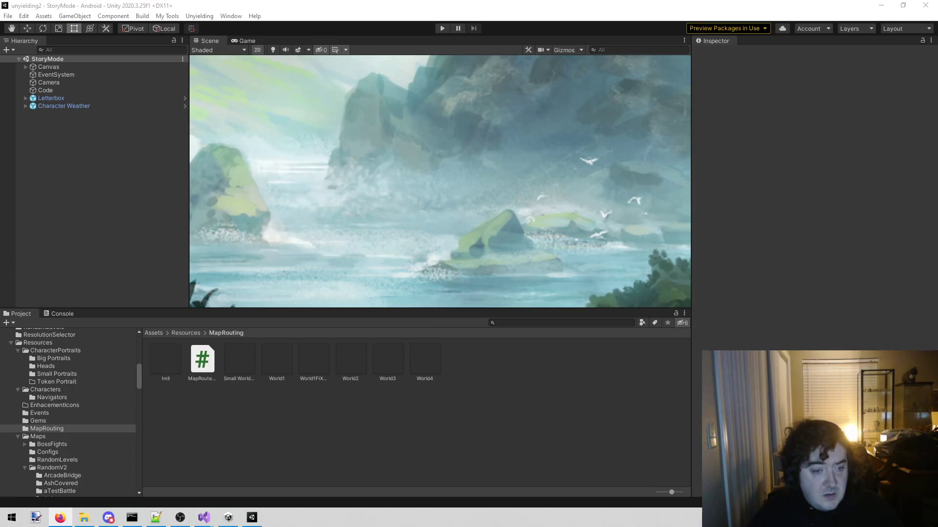
pyautogui.scroll(10, 96, 379)
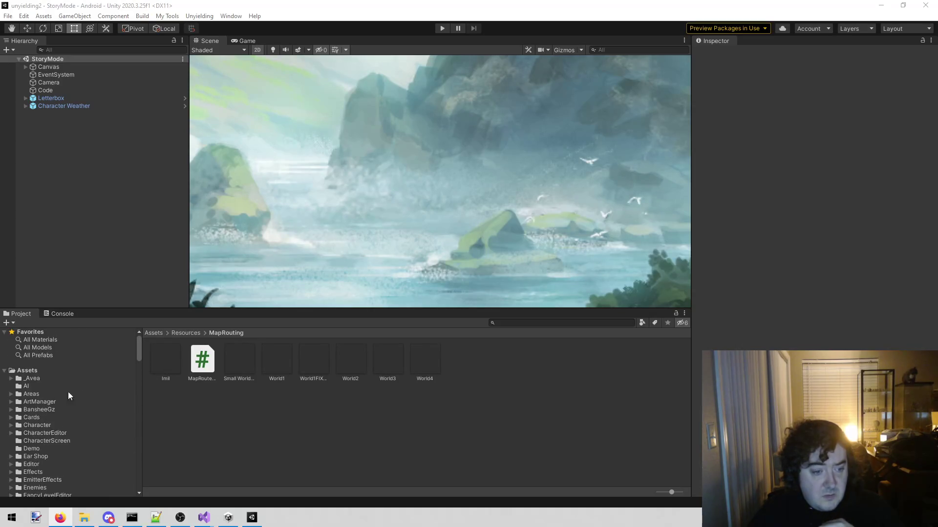
# Step: Open ArtManager's Sprites folder and inspect the settings of several Sara sprites
pyautogui.click(49, 401)
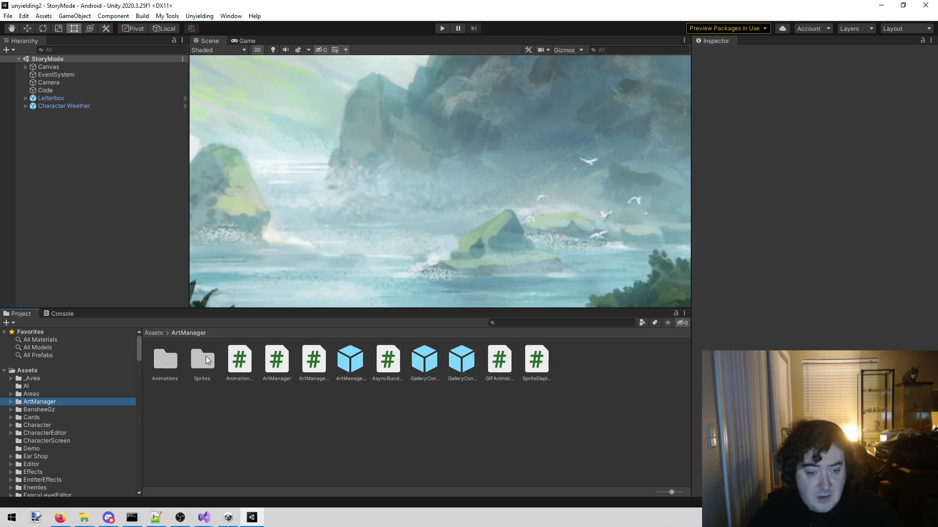
pyautogui.doubleClick(206, 356)
pyautogui.scroll(-15, 422, 417)
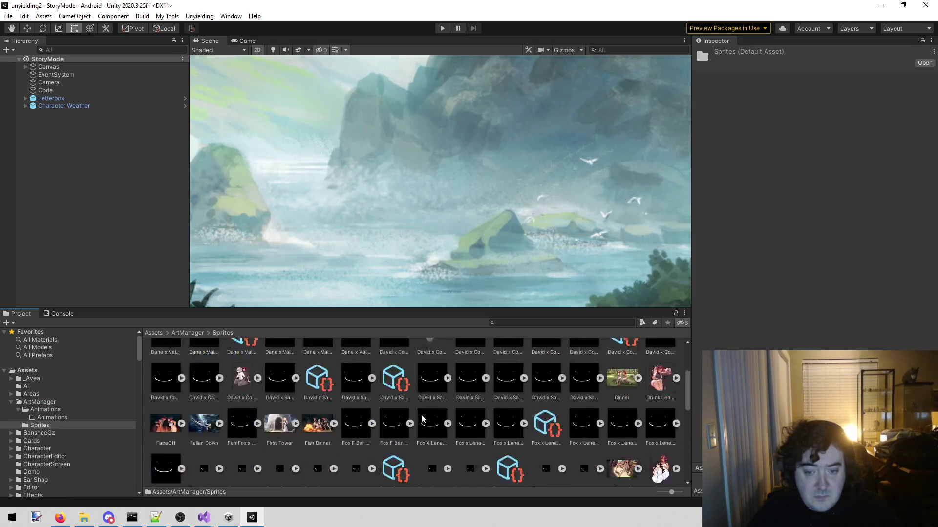
pyautogui.click(202, 382)
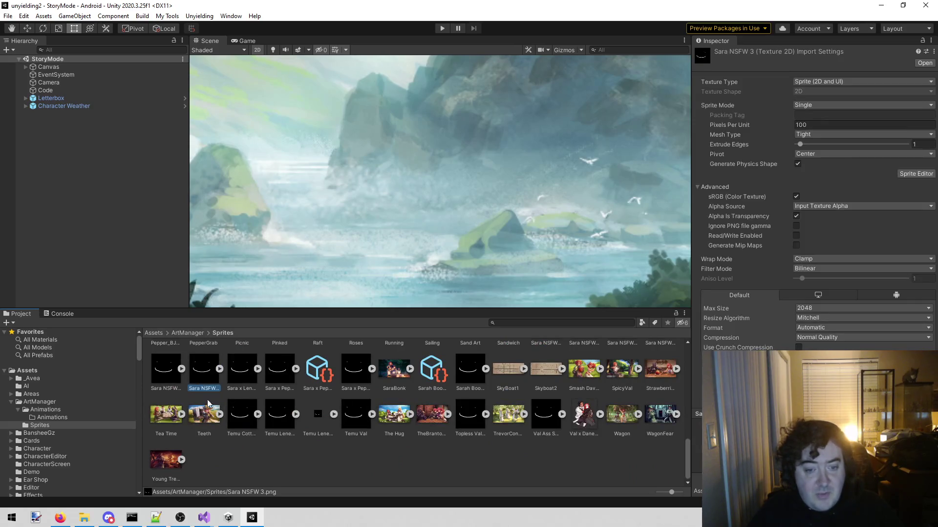
pyautogui.click(243, 381)
pyautogui.click(267, 380)
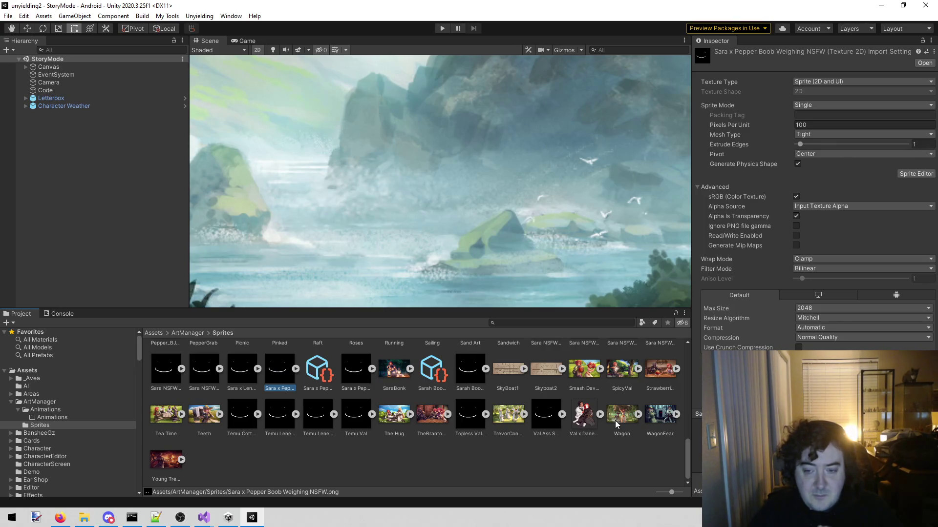
pyautogui.scroll(10, 566, 391)
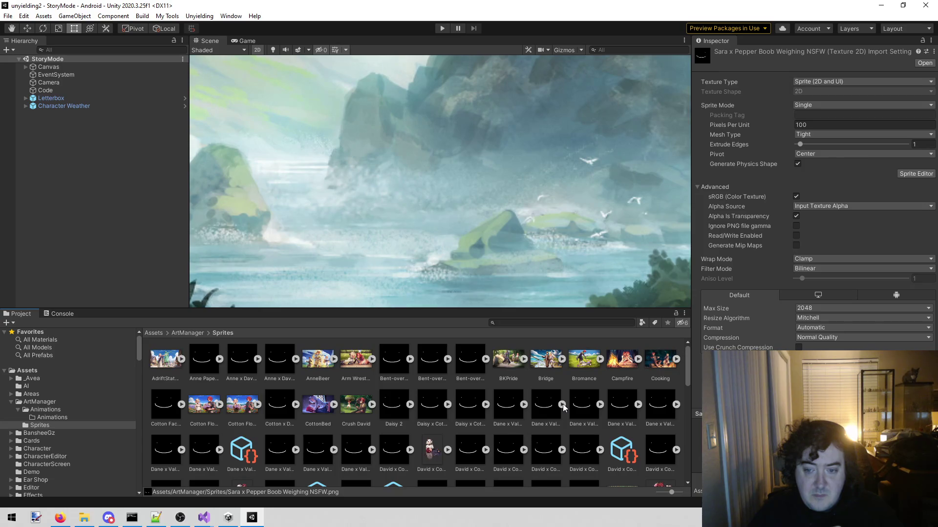
pyautogui.scroll(-10, 546, 406)
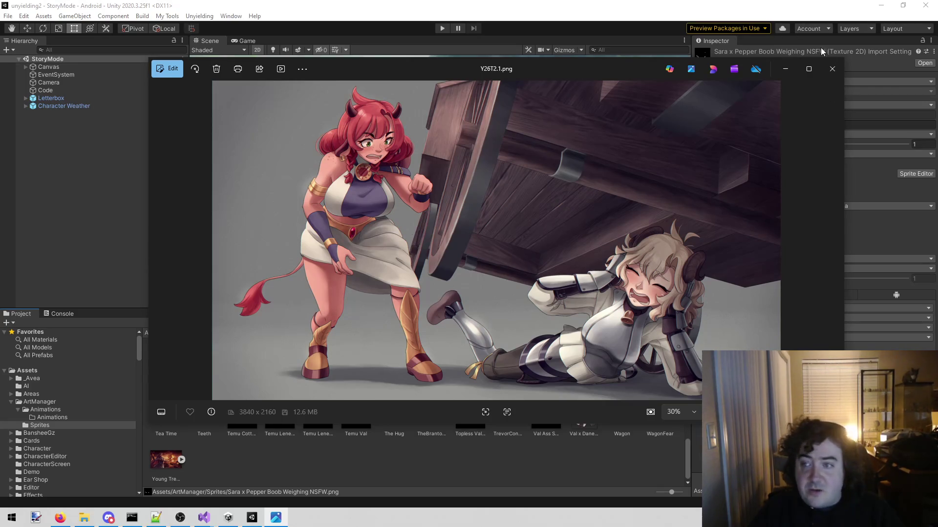
# Step: Close the Photos viewer showing Y26T2.1.png to reveal the new WagonLift sprite
pyautogui.click(836, 69)
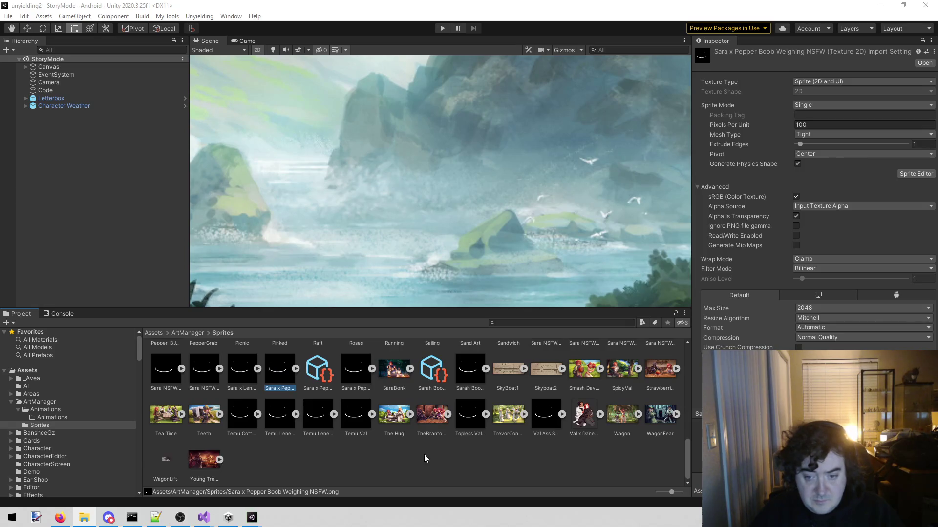
# Step: Set WagonLift's Texture Type to Sprite (2D and UI)
pyautogui.click(163, 468)
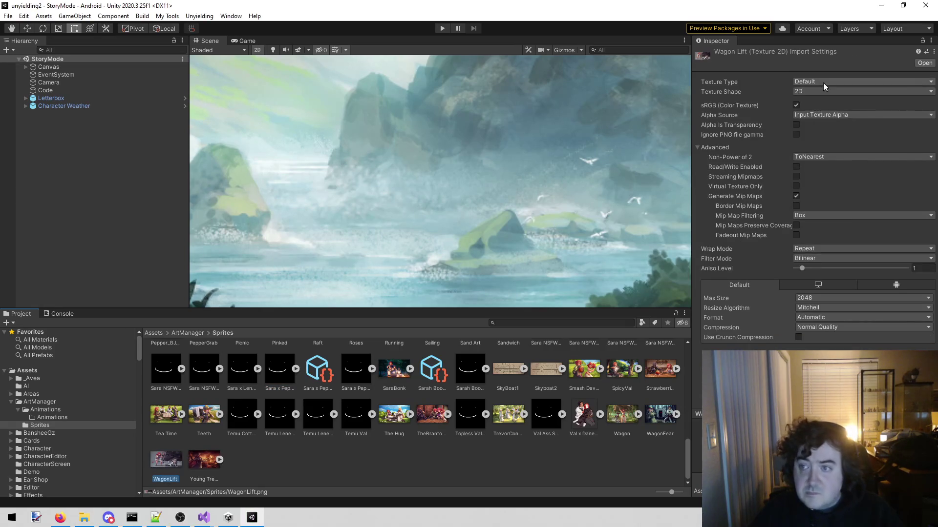
pyautogui.click(824, 82)
pyautogui.click(832, 125)
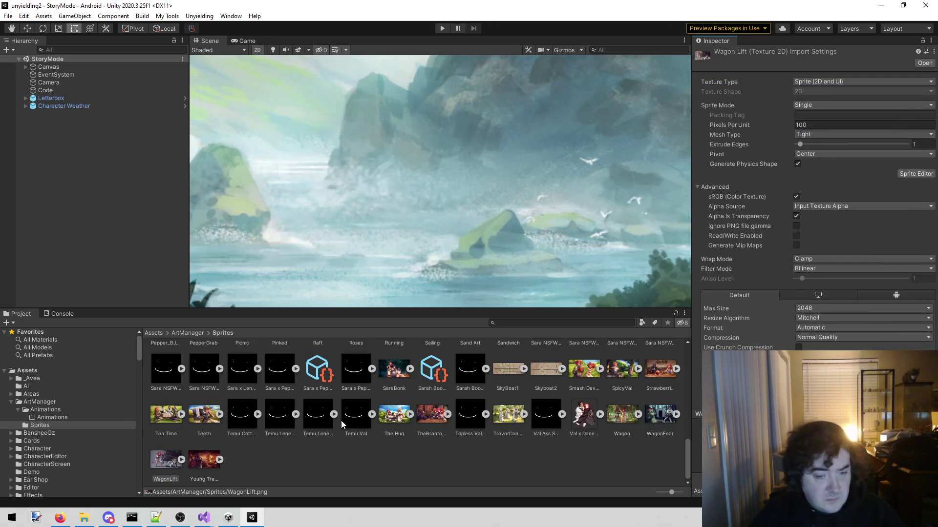
# Step: Close the UY2SceneEditor solution and bring the unyielding2 Visual Studio window forward
pyautogui.click(269, 469)
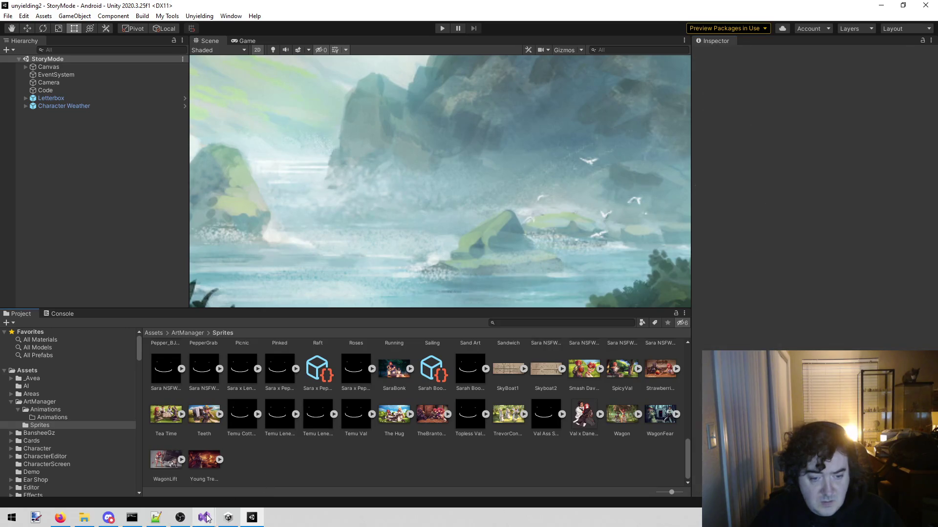
pyautogui.moveTo(204, 521)
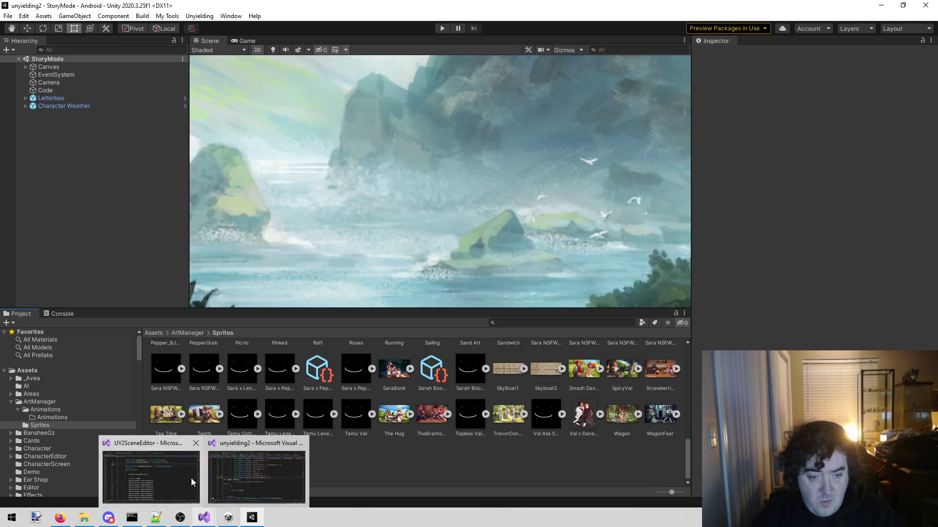
pyautogui.moveTo(194, 462)
pyautogui.click(195, 445)
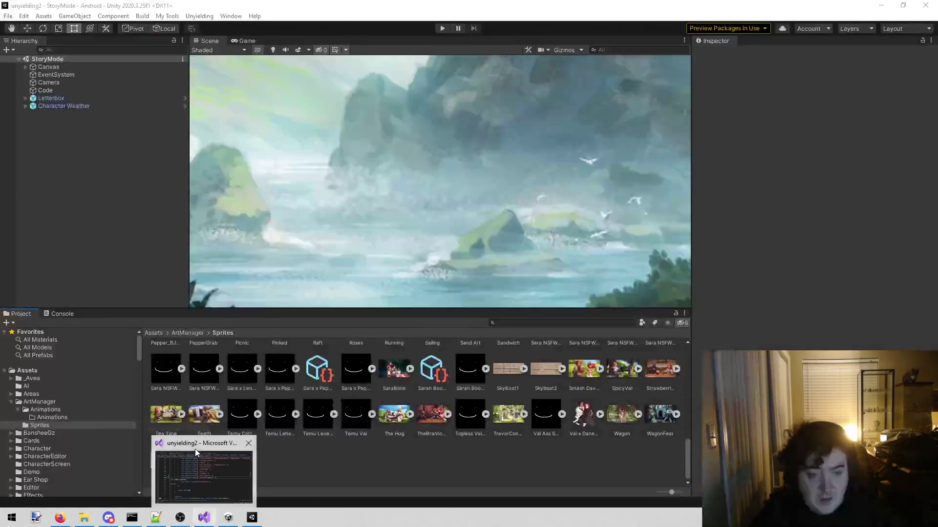
pyautogui.click(195, 449)
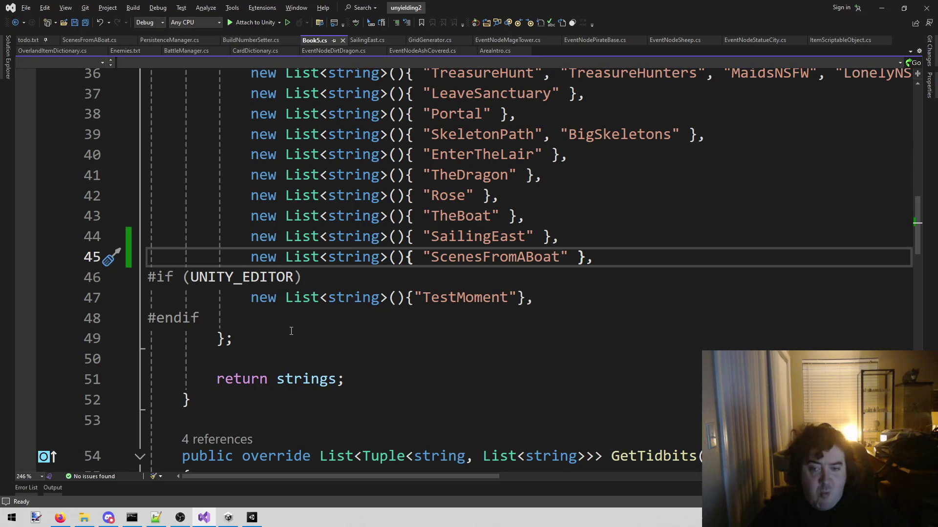
# Step: Open TheFifthWorld.cs via the Visual Assist file search, filtering on 'thef'
pyautogui.scroll(12, 451, 353)
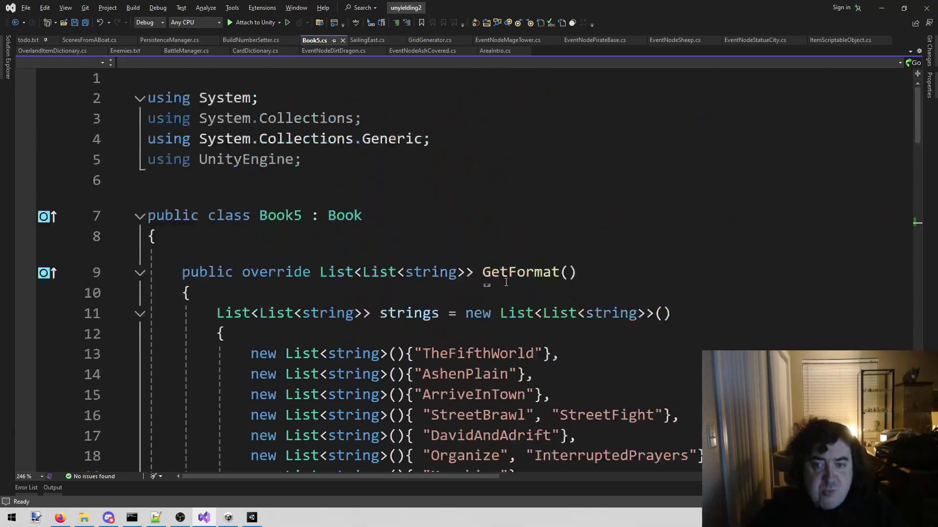
pyautogui.doubleClick(452, 353)
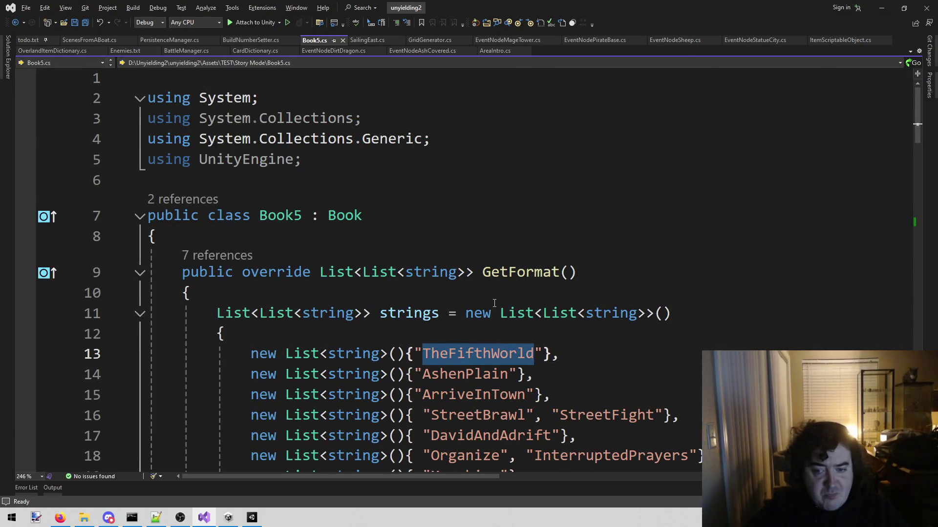
pyautogui.scroll(-1, 493, 304)
pyautogui.hotkey('alt', 'shift', 'o')
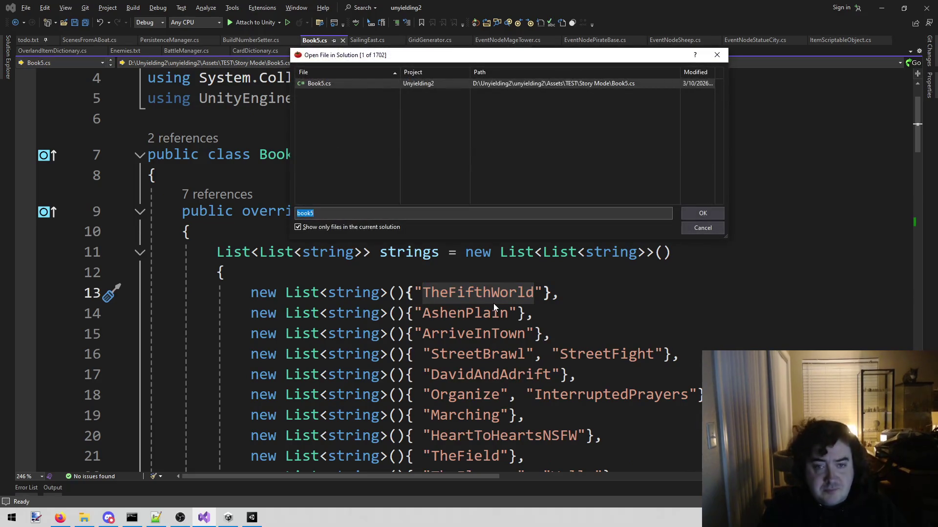
pyautogui.write('thef')
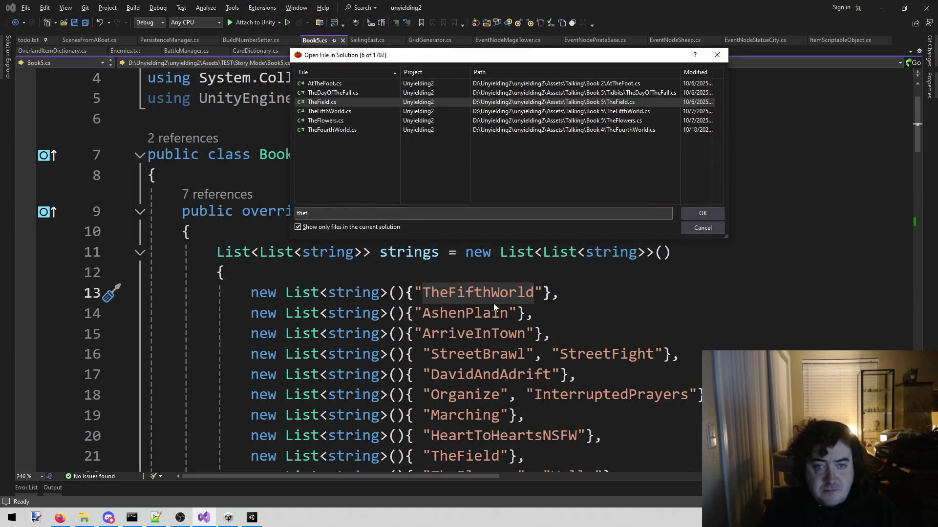
pyautogui.press('Down')
pyautogui.press('Return')
pyautogui.scroll(-3, 493, 333)
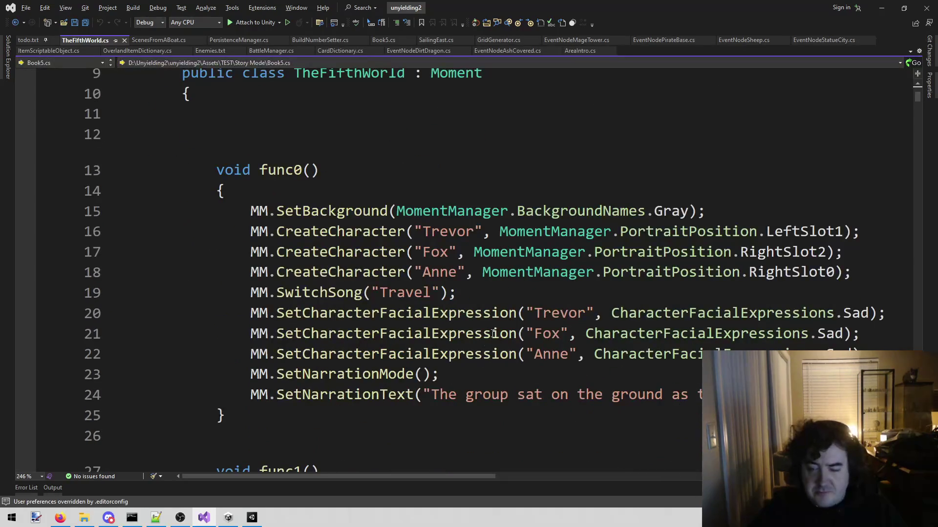
# Step: Copy the GetRewardImage and GetGalleryItems methods from Drinks.cs
pyautogui.moveTo(922, 105); pyautogui.dragTo(922, 464)
pyautogui.click(347, 197)
pyautogui.click(314, 184)
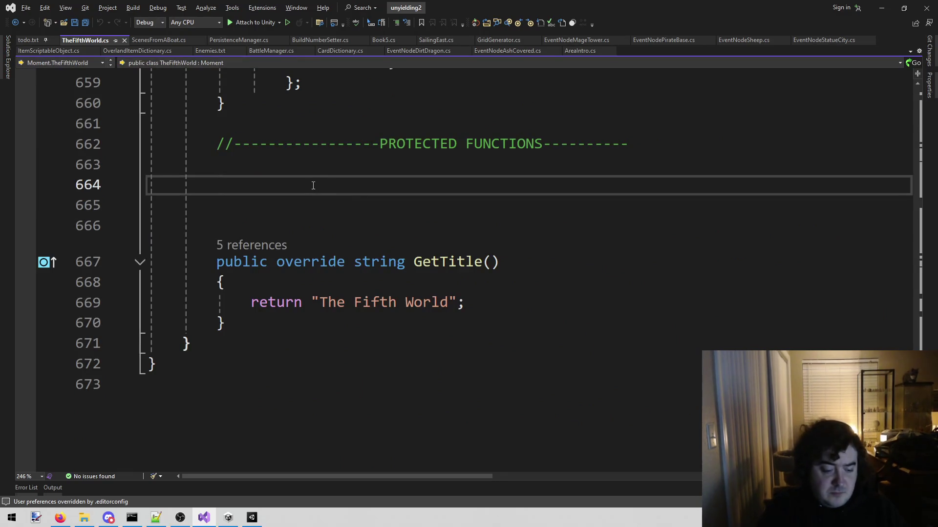
pyautogui.hotkey('alt', 'shift', 'o')
pyautogui.write('drink')
pyautogui.press('Return')
pyautogui.scroll(-20, 315, 193)
pyautogui.scroll(-20, 320, 202)
pyautogui.scroll(3, 360, 195)
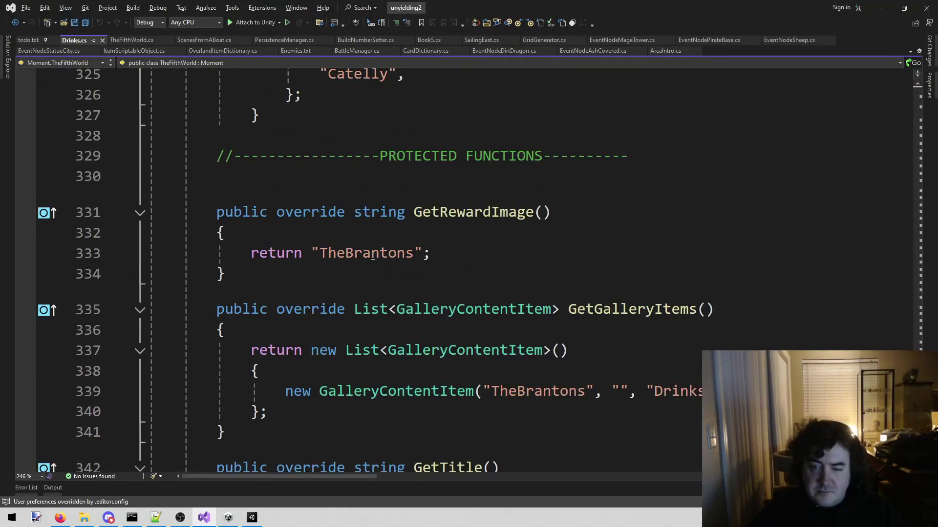
pyautogui.moveTo(216, 212)
pyautogui.mouseDown()
pyautogui.moveTo(300, 401)
pyautogui.moveTo(226, 432)
pyautogui.mouseUp()
pyautogui.hotkey('ctrl', 'c')
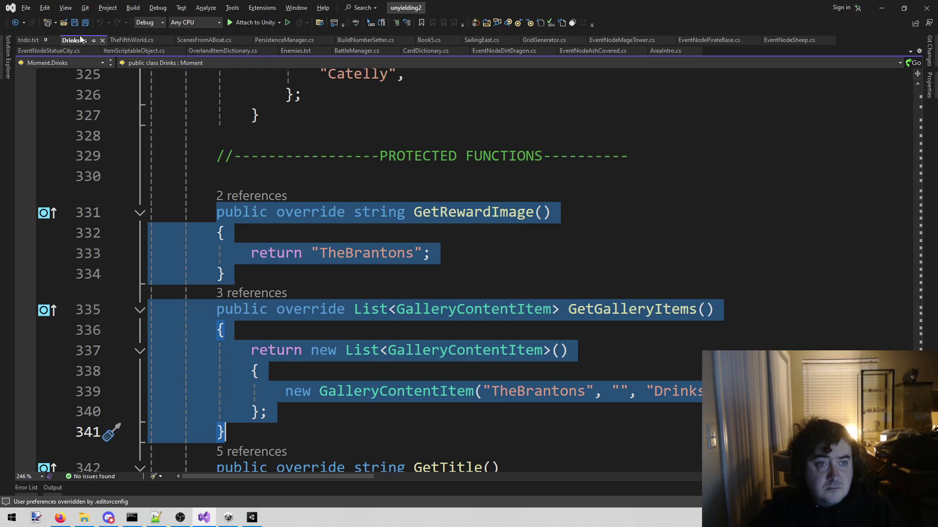
# Step: Close Drinks.cs and paste both methods at line 664 of TheFifthWorld.cs
pyautogui.middleClick(80, 35)
pyautogui.hotkey('ctrl', 'v')
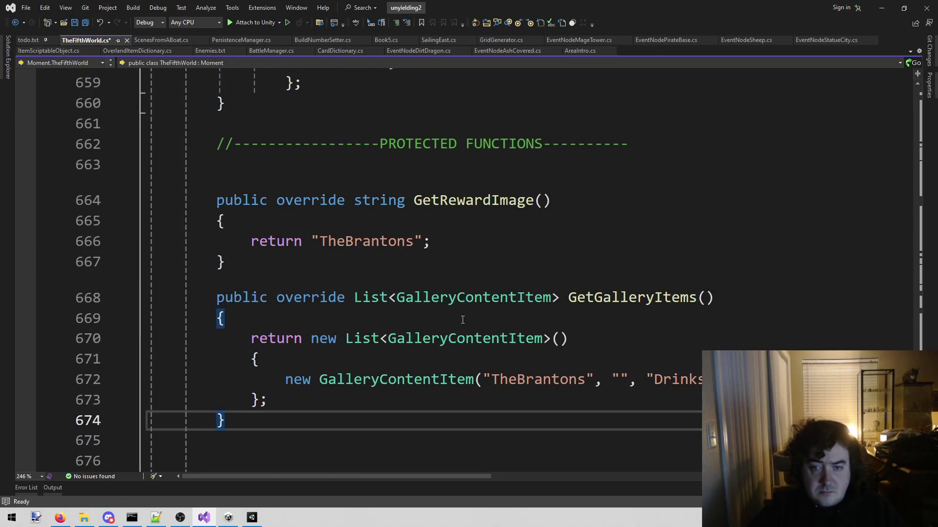
pyautogui.doubleClick(398, 241)
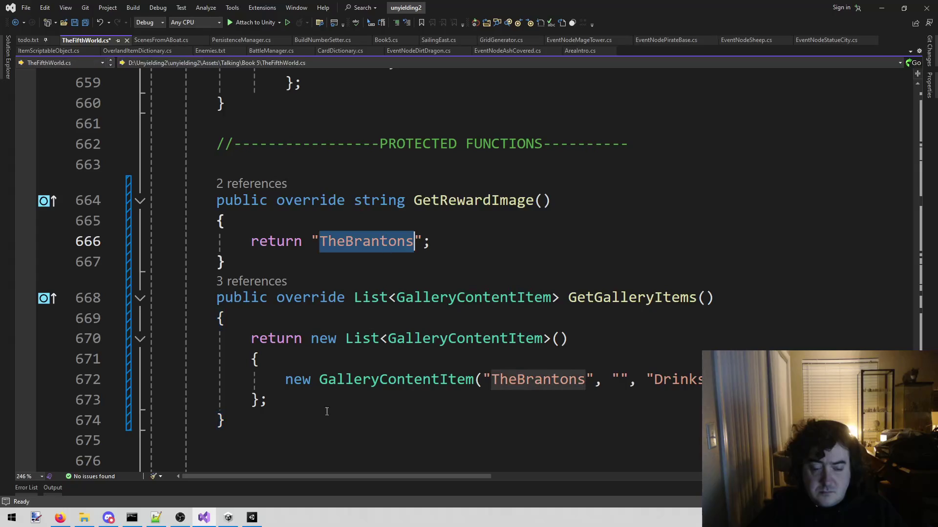
pyautogui.click(252, 515)
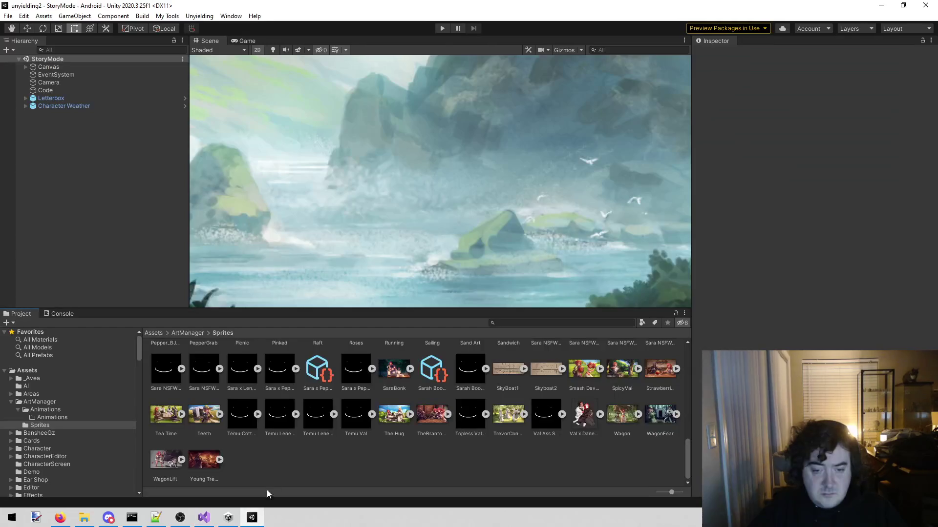
# Step: Make WagonLift the reward image and the gallery display image in TheFifthWorld.cs
pyautogui.click(165, 476)
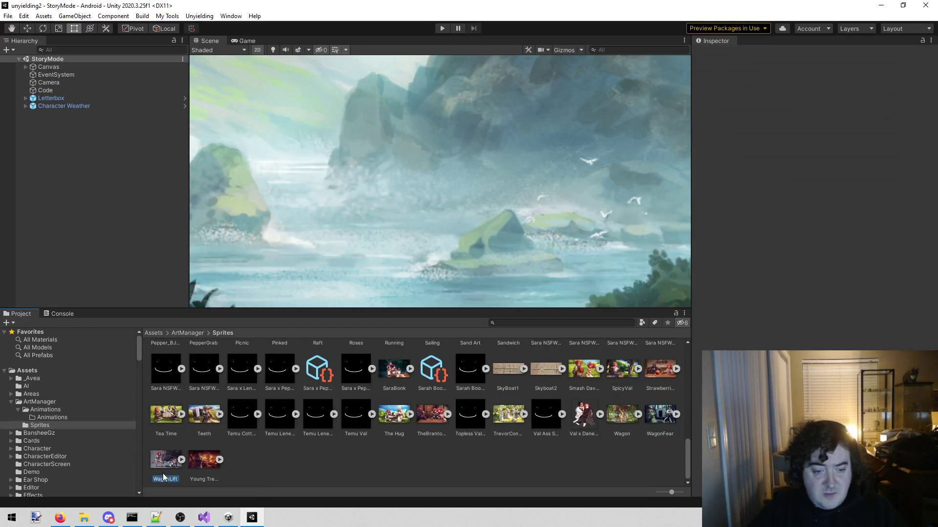
pyautogui.click(213, 522)
pyautogui.click(361, 220)
pyautogui.click(363, 241)
pyautogui.doubleClick(363, 239)
pyautogui.write('WagonLift')
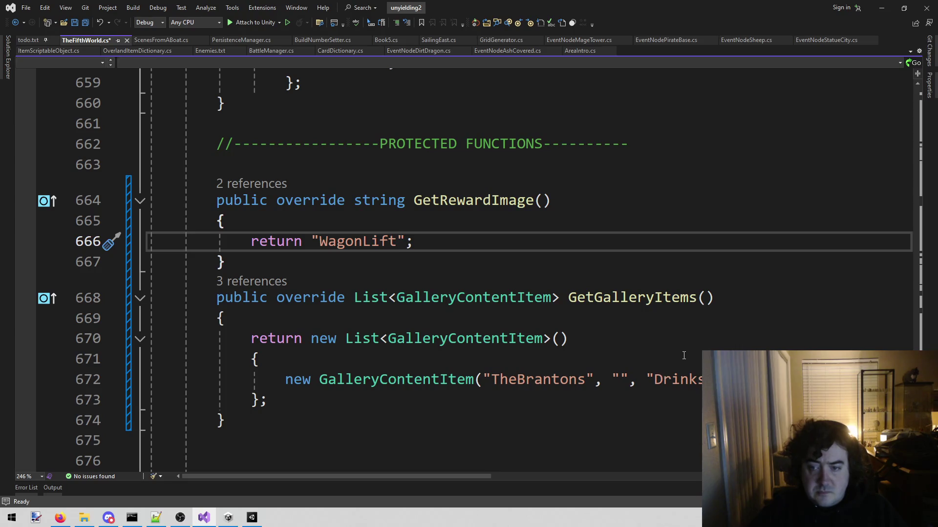
pyautogui.doubleClick(676, 379)
pyautogui.hotkey('ctrl', 'v')
# Step: Rename the gallery item from TheBrantons to TheFifthWorld and save the file
pyautogui.doubleClick(542, 379)
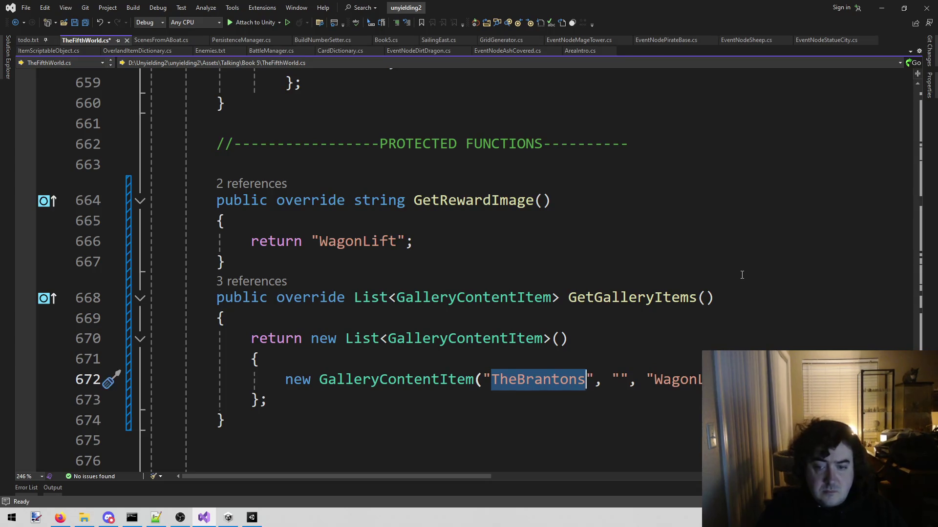
pyautogui.moveTo(920, 214)
pyautogui.mouseDown()
pyautogui.moveTo(910, 208)
pyautogui.moveTo(920, 81)
pyautogui.mouseUp()
pyautogui.doubleClick(334, 256)
pyautogui.hotkey('ctrl', 'c')
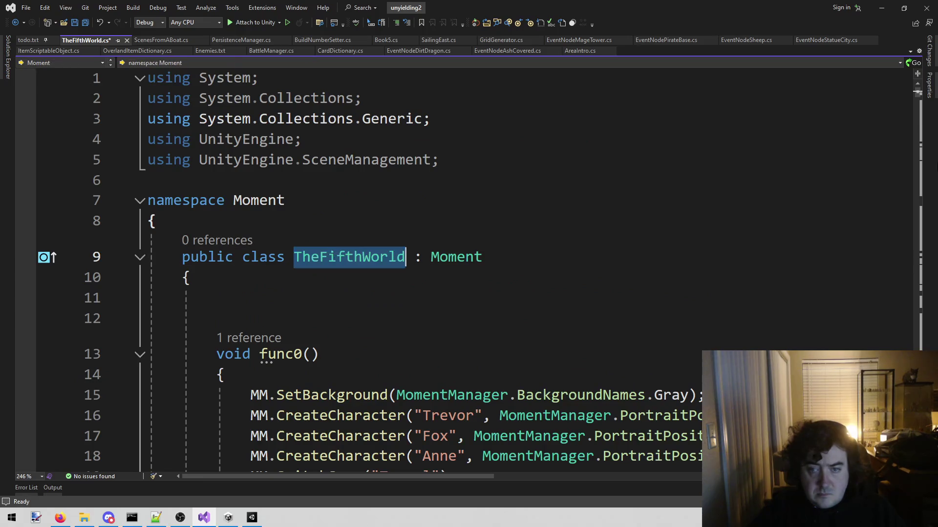
pyautogui.hotkey('ctrl', 'End')
pyautogui.scroll(4, 361, 218)
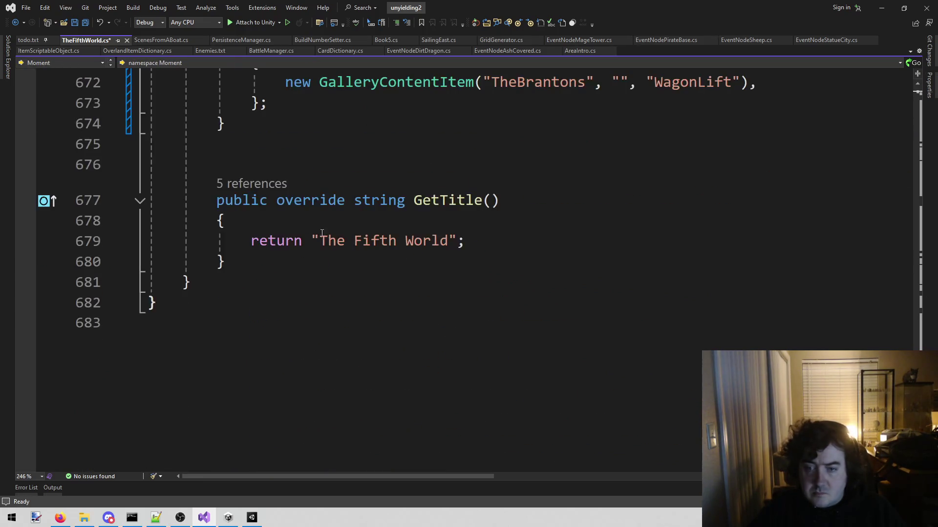
pyautogui.scroll(2, 361, 218)
pyautogui.doubleClick(537, 206)
pyautogui.hotkey('ctrl', 'v')
pyautogui.hotkey('ctrl', 's')
pyautogui.scroll(1, 551, 346)
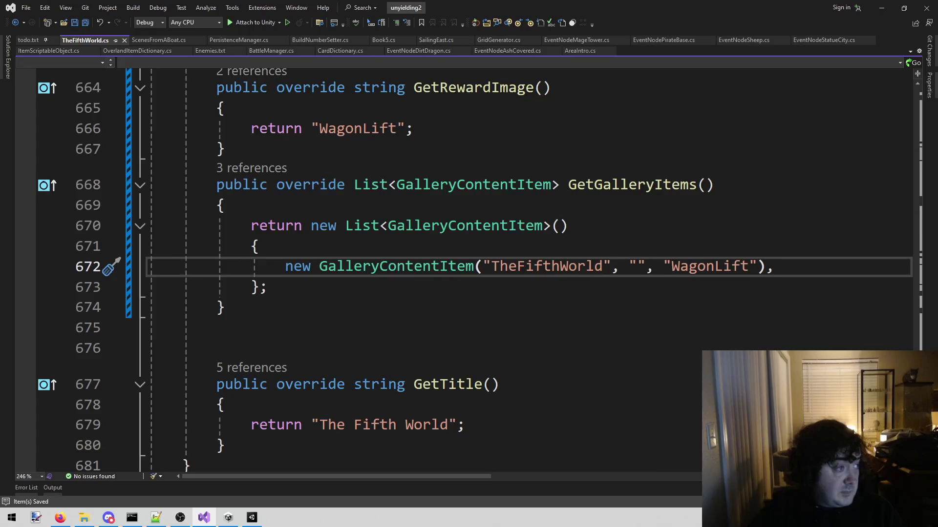
pyautogui.hotkey('alt', 'Tab')
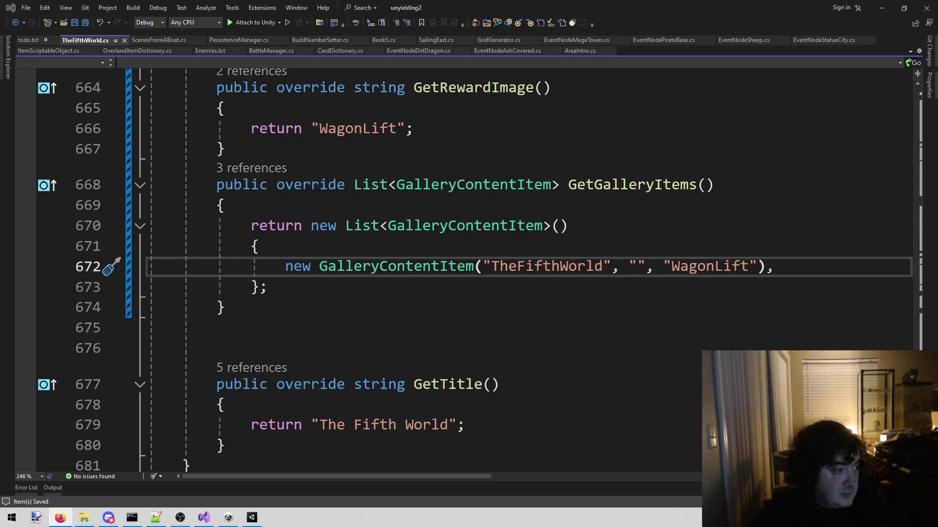
# Step: Insert an empty line after GetRewardImage's closing brace, before GetGalleryItems, in TheFifthWorld.cs
pyautogui.scroll(-1, 231, 284)
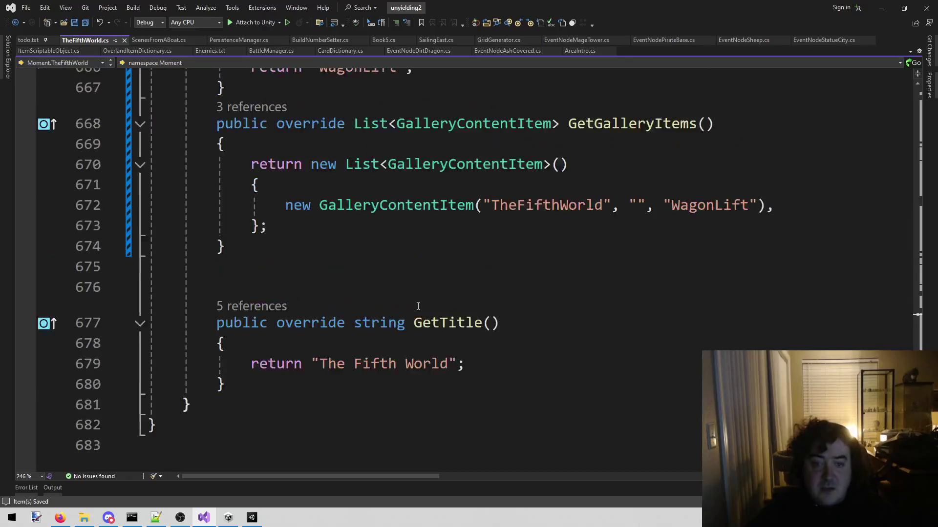
pyautogui.scroll(4, 231, 284)
pyautogui.click(244, 332)
pyautogui.press('Return')
pyautogui.scroll(-2, 334, 293)
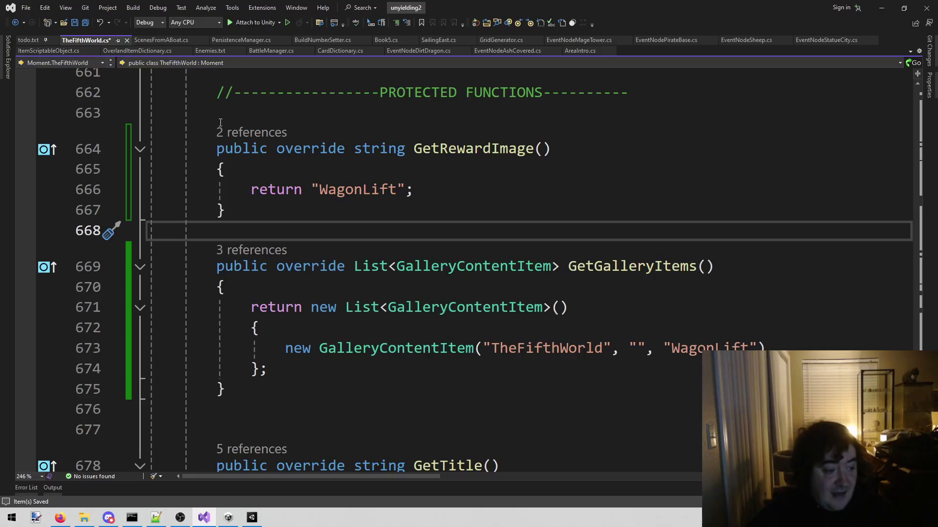
pyautogui.moveTo(210, 148)
pyautogui.mouseDown()
pyautogui.moveTo(583, 267)
pyautogui.moveTo(529, 272)
pyautogui.moveTo(548, 345)
pyautogui.mouseUp()
pyautogui.scroll(-3, 529, 272)
pyautogui.scroll(2, 571, 356)
pyautogui.click(403, 349)
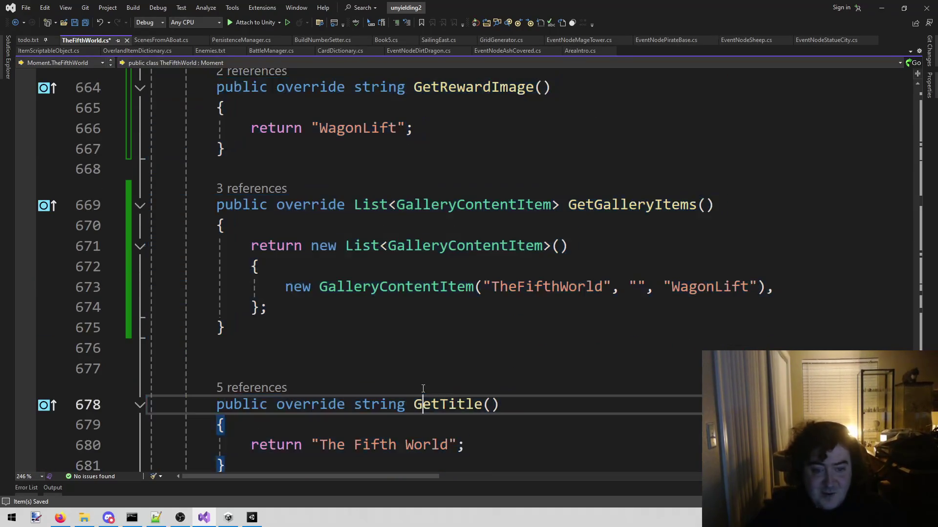
pyautogui.scroll(2, 403, 352)
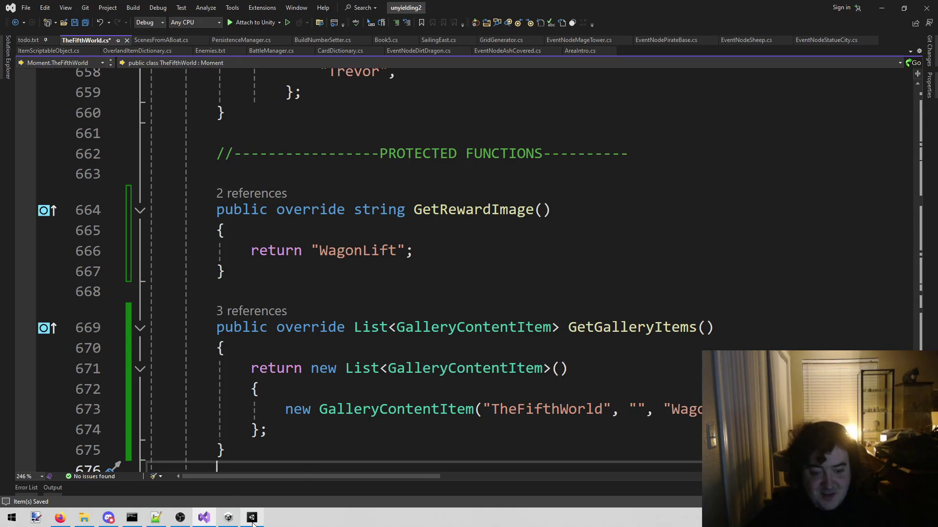
pyautogui.click(303, 140)
pyautogui.click(258, 150)
pyautogui.click(247, 114)
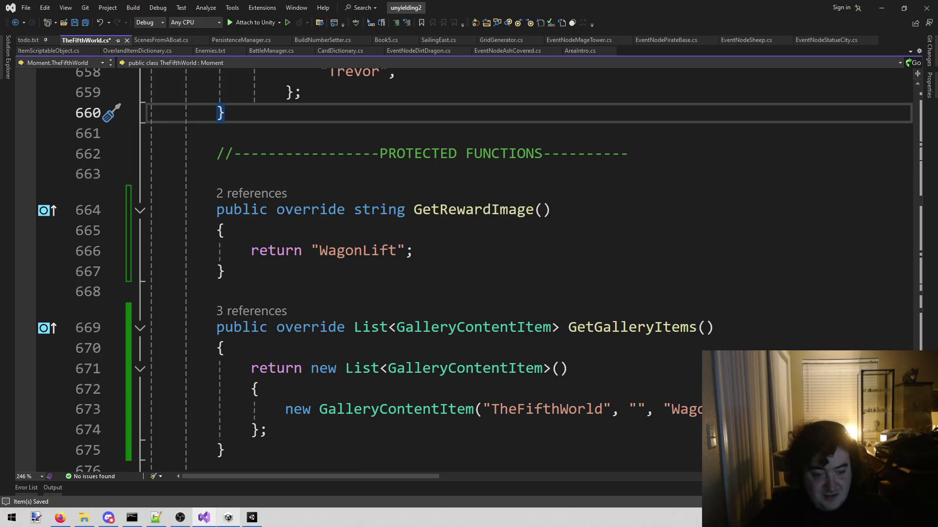
pyautogui.click(157, 518)
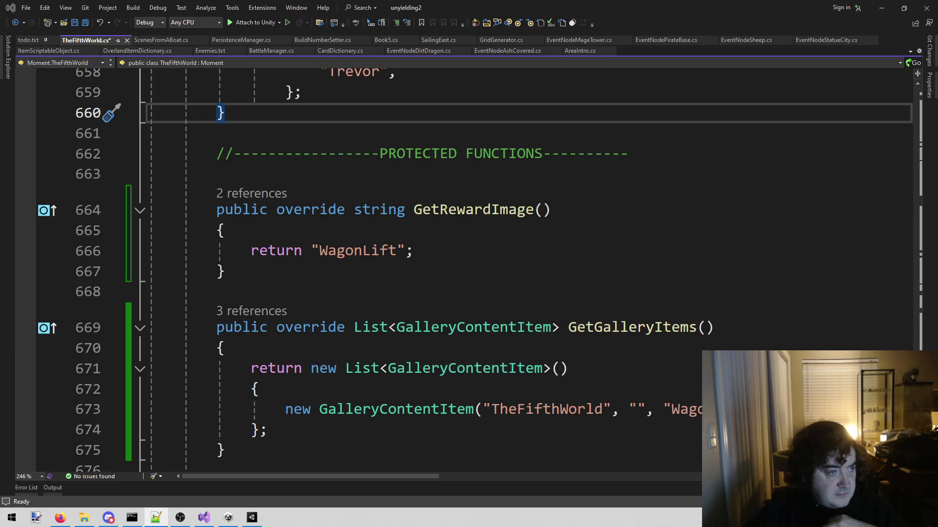
pyautogui.hotkey('alt', 'Tab')
pyautogui.moveTo(583, 320)
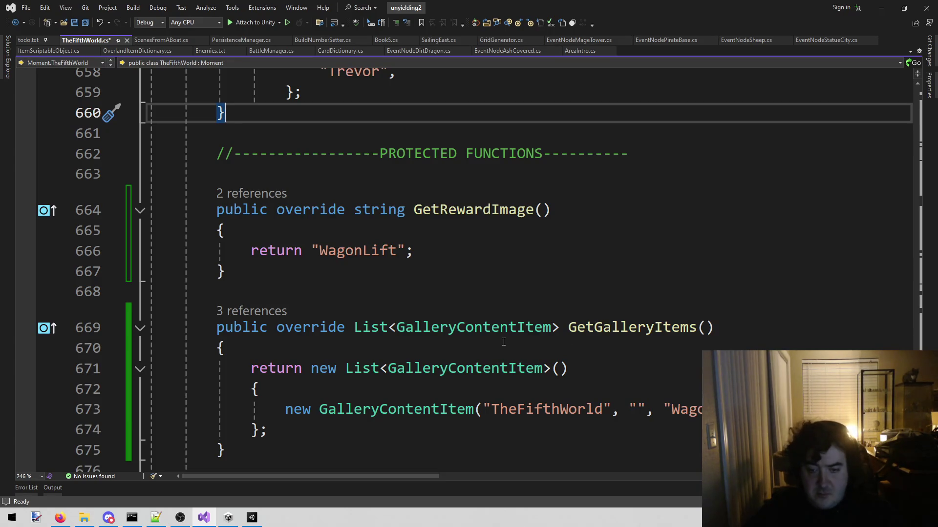
# Step: Find the 'starf' line and open a new line at the top of func17
pyautogui.hotkey('ctrl', 'f')
pyautogui.write('starf')
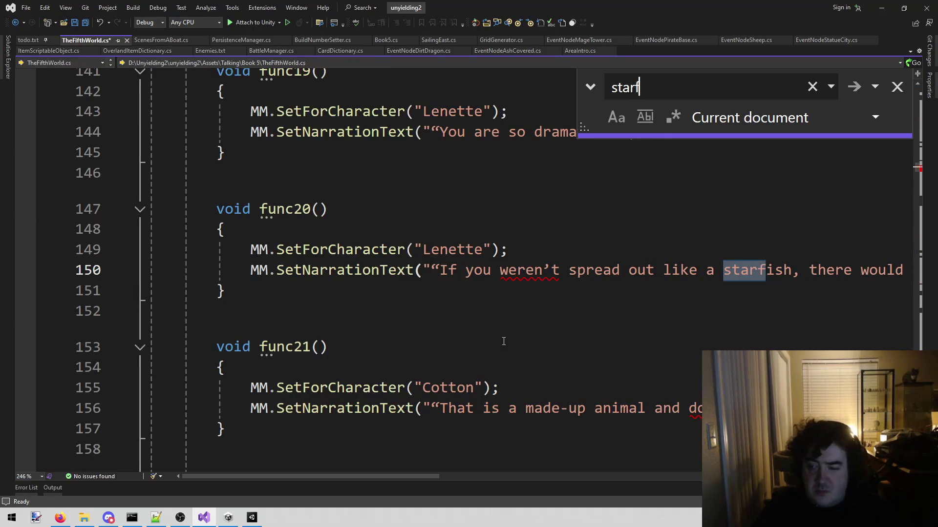
pyautogui.press('Escape')
pyautogui.scroll(2, 504, 340)
pyautogui.scroll(4, 539, 330)
pyautogui.scroll(4, 539, 330)
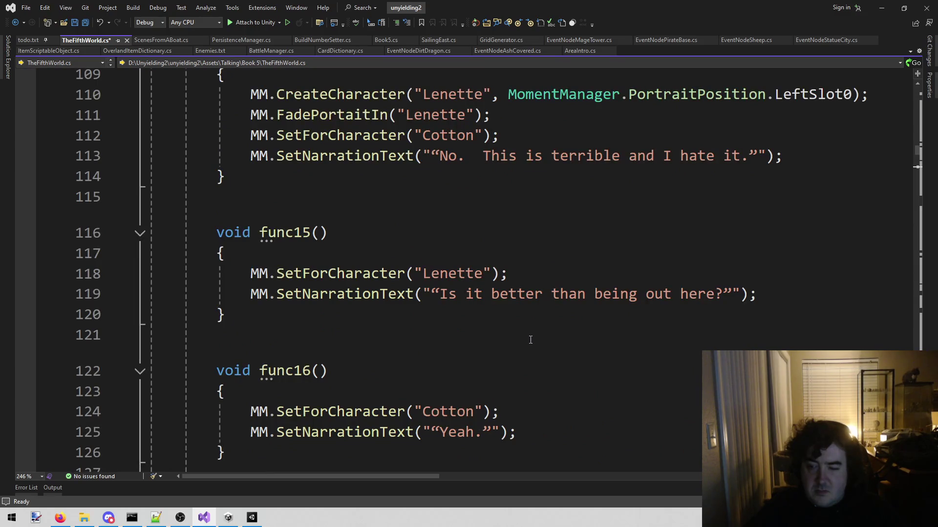
pyautogui.scroll(-3, 530, 340)
pyautogui.moveTo(479, 329); pyautogui.dragTo(451, 347)
pyautogui.click(450, 347)
pyautogui.press('Return')
# Step: Add MM.SetDisplayImage("WagonLift"); to func17, copying the sprite name from Unity
pyautogui.write('MM.Setd')
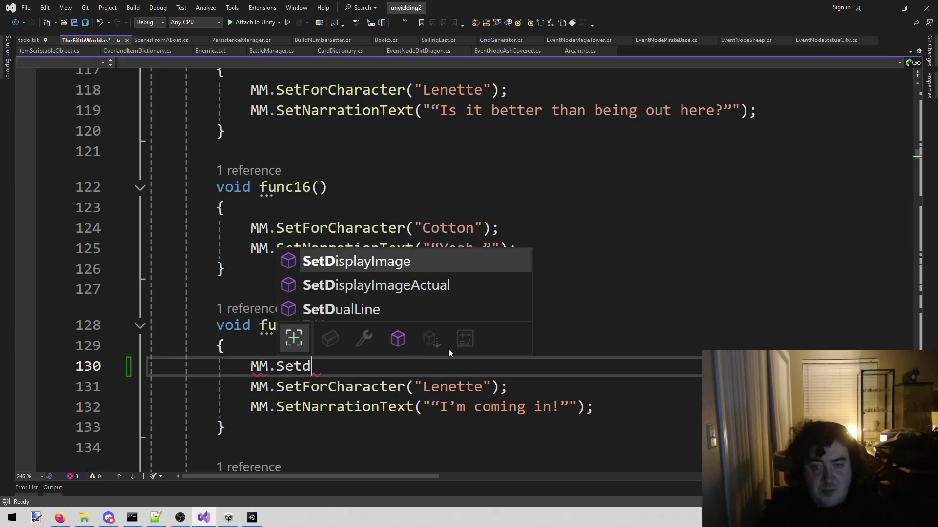
pyautogui.write('("')
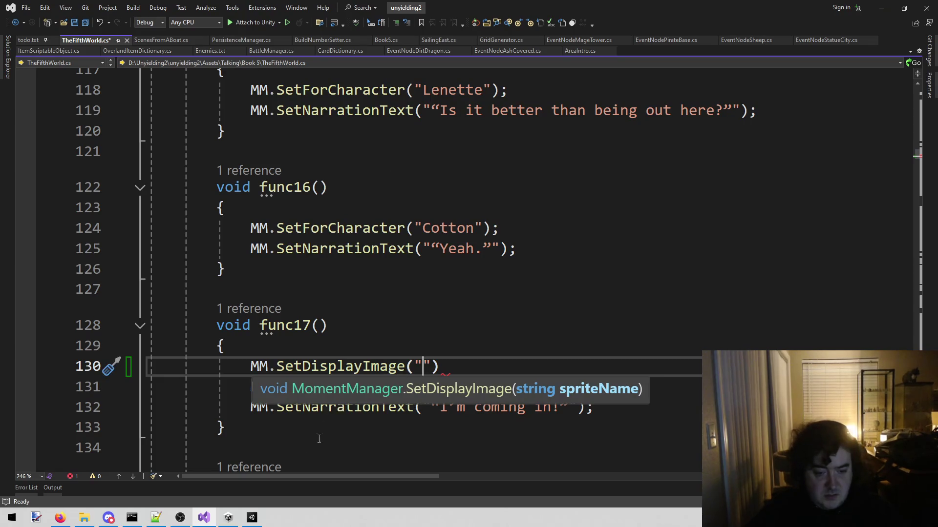
pyautogui.hotkey('ctrl', 'v')
pyautogui.hotkey('ctrl', 'z')
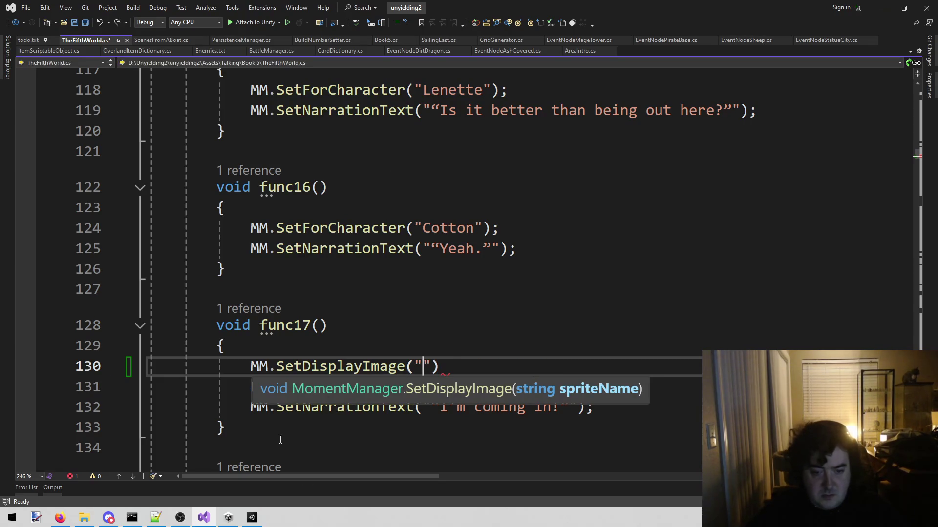
pyautogui.click(252, 518)
pyautogui.click(175, 479)
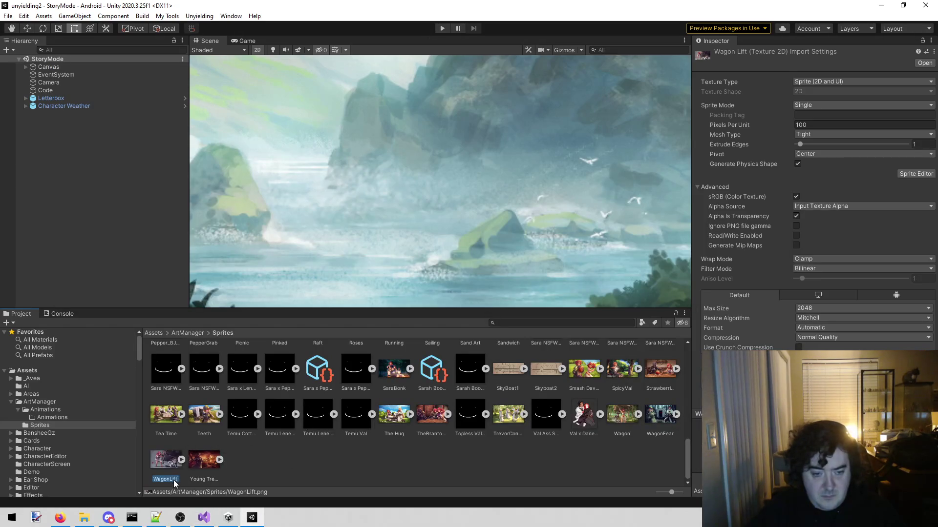
pyautogui.hotkey('ctrl', 'c')
pyautogui.click(204, 518)
pyautogui.hotkey('ctrl', 'v')
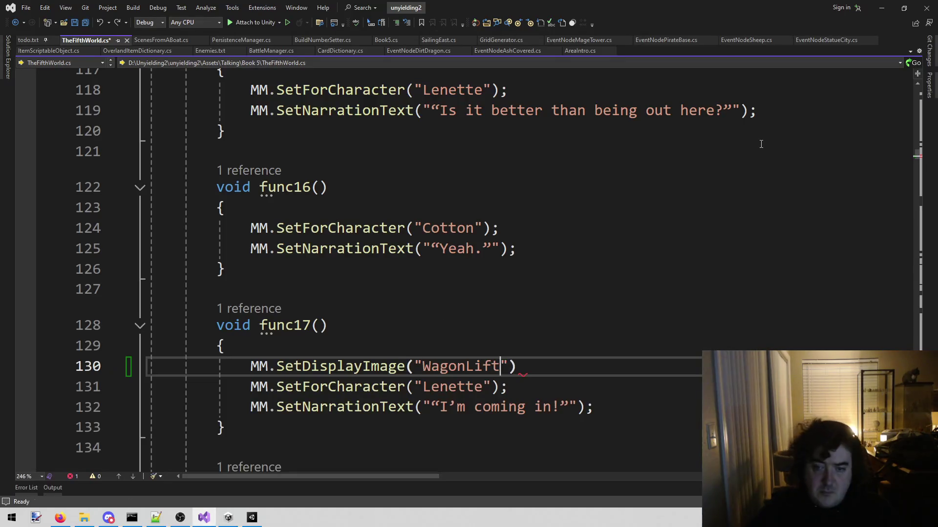
pyautogui.press('End')
pyautogui.write(';')
# Step: Add MM.RemoveDisplayImage(); at the start of func28 and save TheFifthWorld.cs
pyautogui.scroll(-4, 761, 144)
pyautogui.scroll(-10, 745, 145)
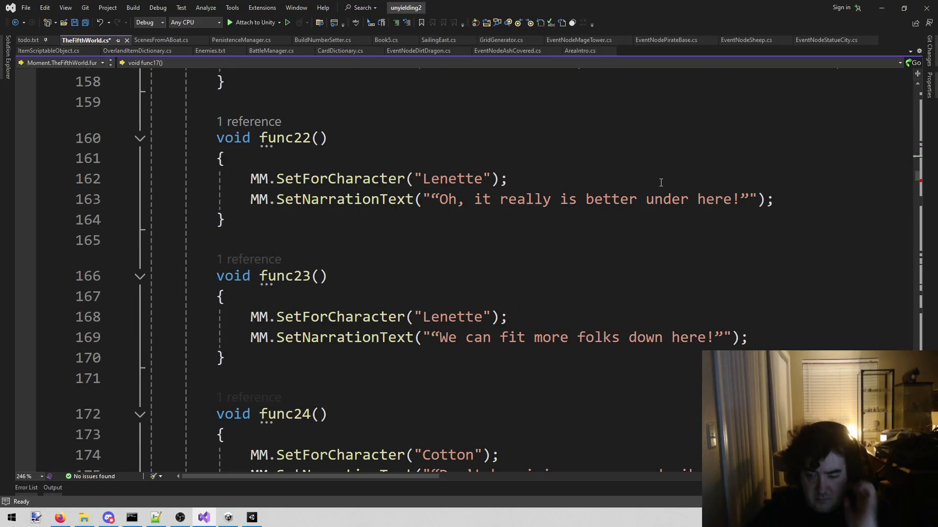
pyautogui.scroll(-3, 655, 186)
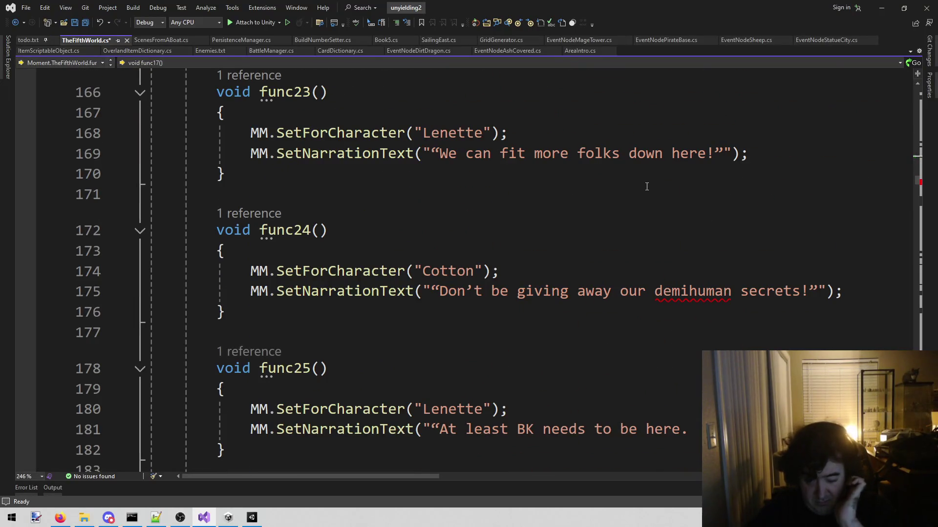
pyautogui.scroll(-3, 639, 195)
pyautogui.scroll(-5, 626, 205)
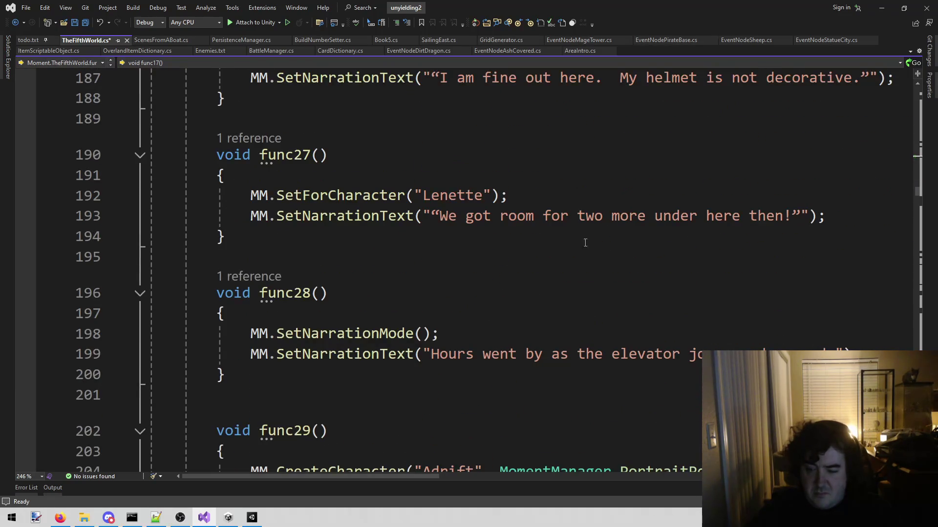
pyautogui.click(351, 306)
pyautogui.press('Return')
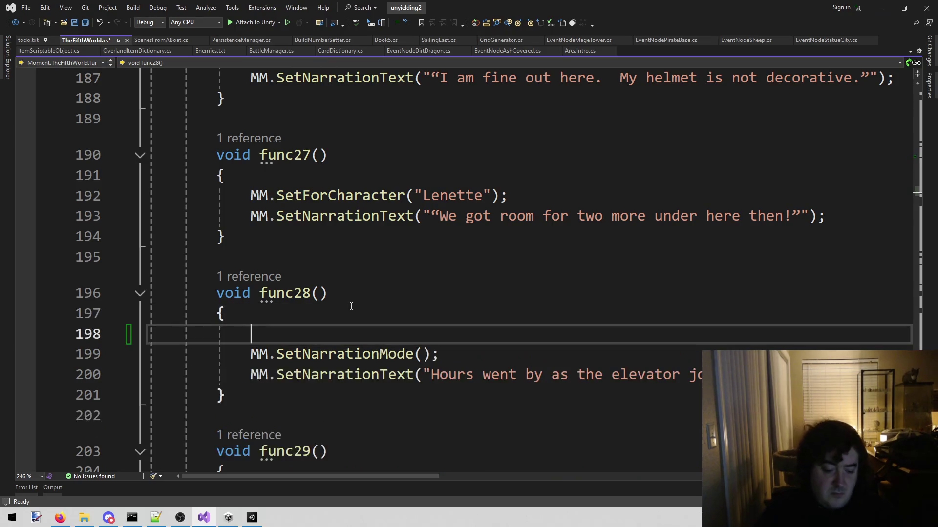
pyautogui.write('MM.Rem')
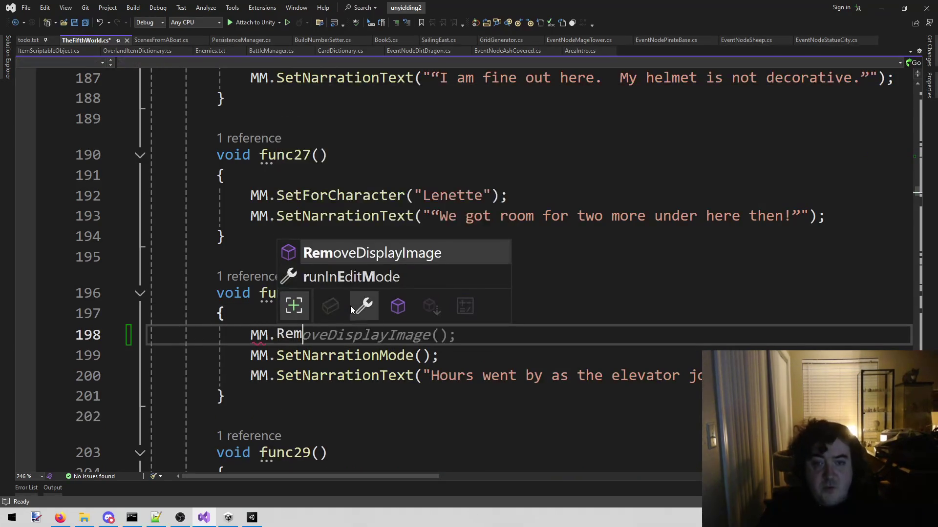
pyautogui.press('Tab')
pyautogui.press('Delete')
pyautogui.press('Delete')
pyautogui.press('Delete')
pyautogui.press('BackSpace')
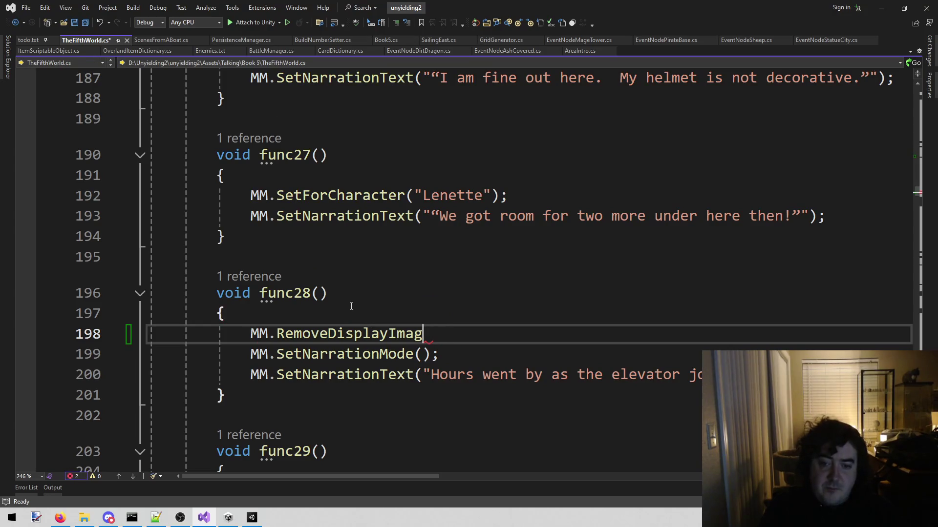
pyautogui.write('e();')
pyautogui.hotkey('ctrl', 's')
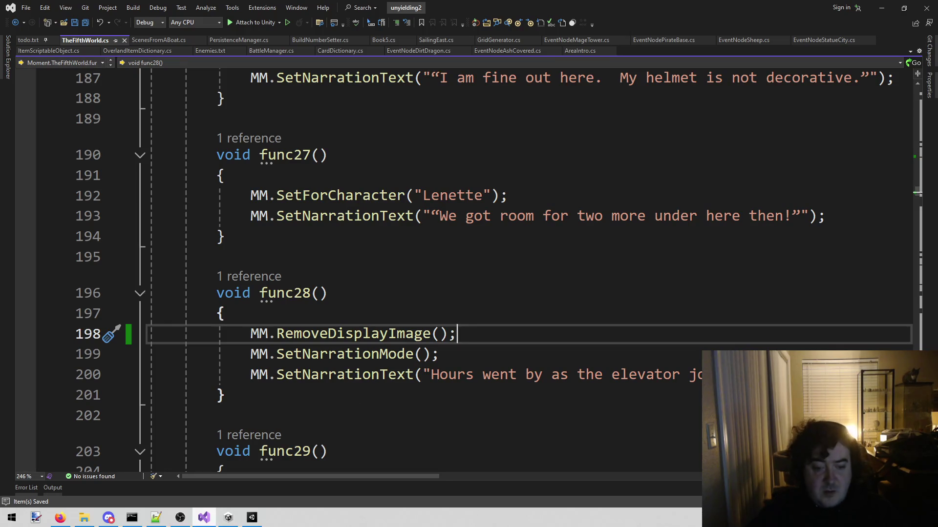
pyautogui.click(247, 520)
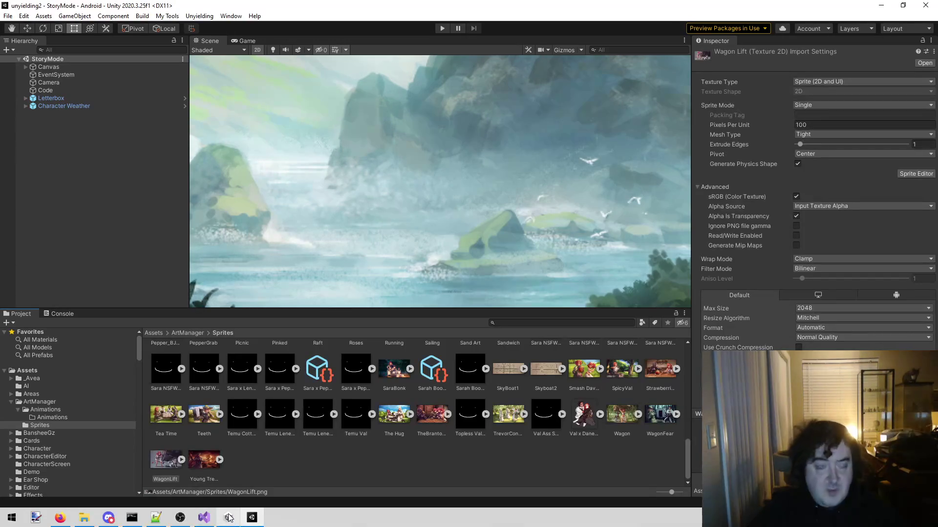
# Step: Reload sprites into the ArtManagerDataNSFW prefab in Assets/ArtManager, giving 83 entries and 15 sprite offsets
pyautogui.moveTo(228, 517)
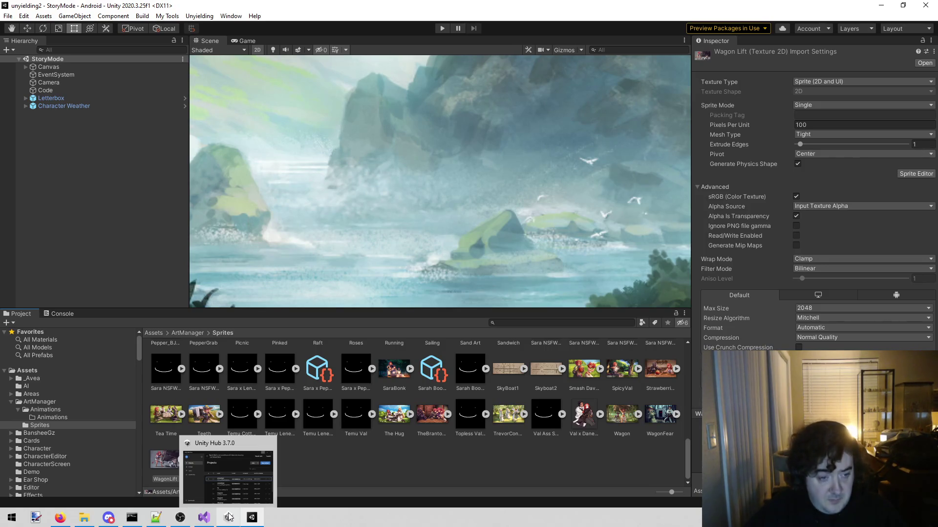
pyautogui.click(94, 400)
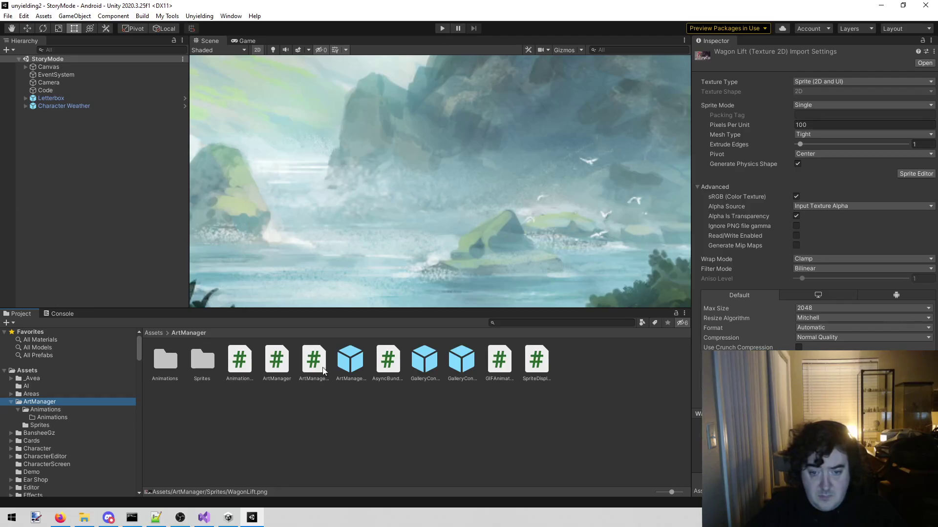
pyautogui.click(349, 364)
pyautogui.click(813, 256)
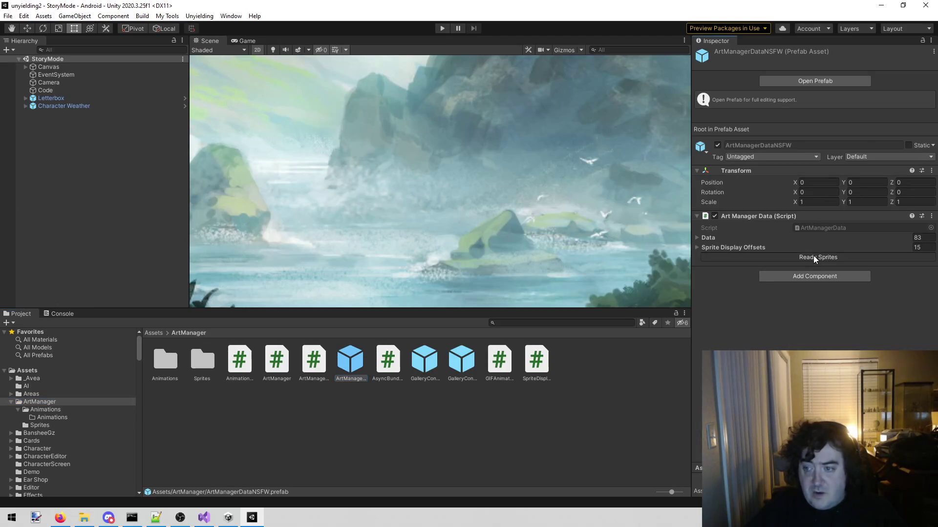
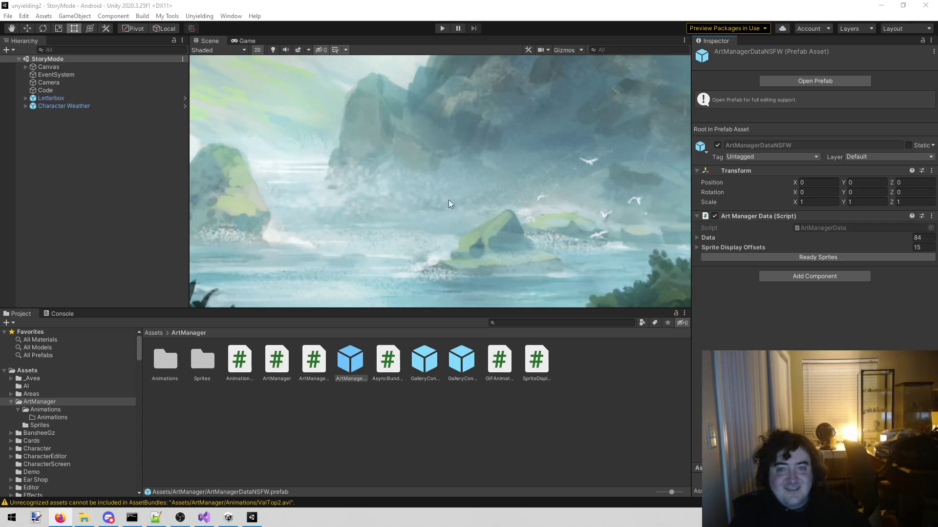
# Step: Run the StoryMode scene, close LEVEL UP!, and open The Fifth World entry on the Book 5 map
pyautogui.click(449, 28)
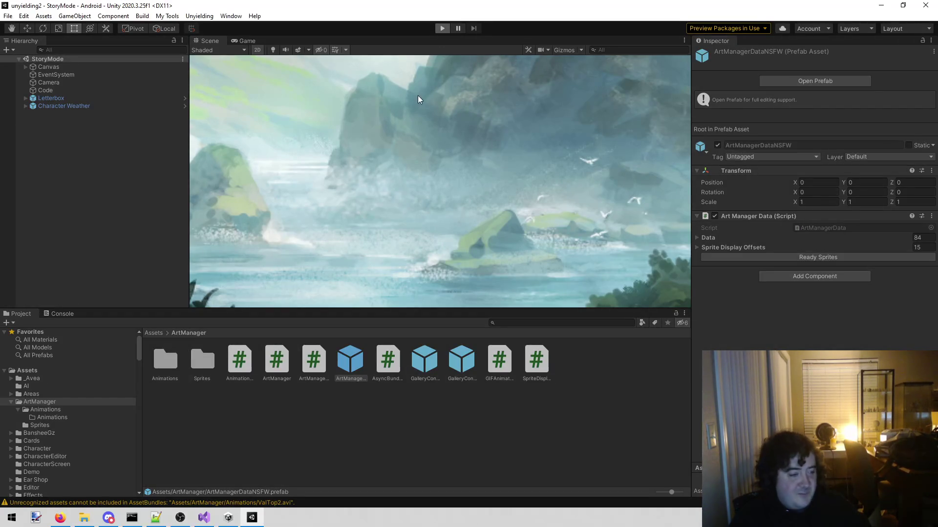
pyautogui.click(56, 81)
pyautogui.click(59, 90)
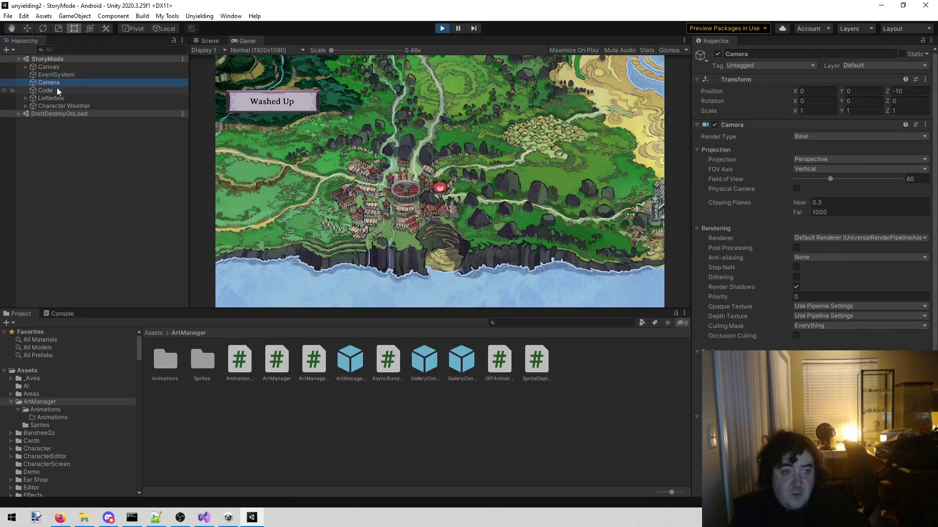
pyautogui.click(348, 171)
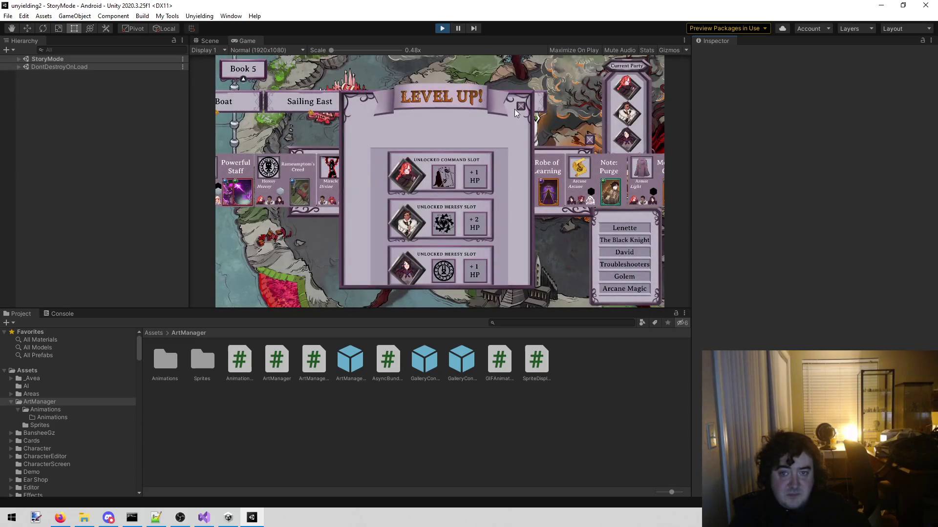
pyautogui.click(515, 108)
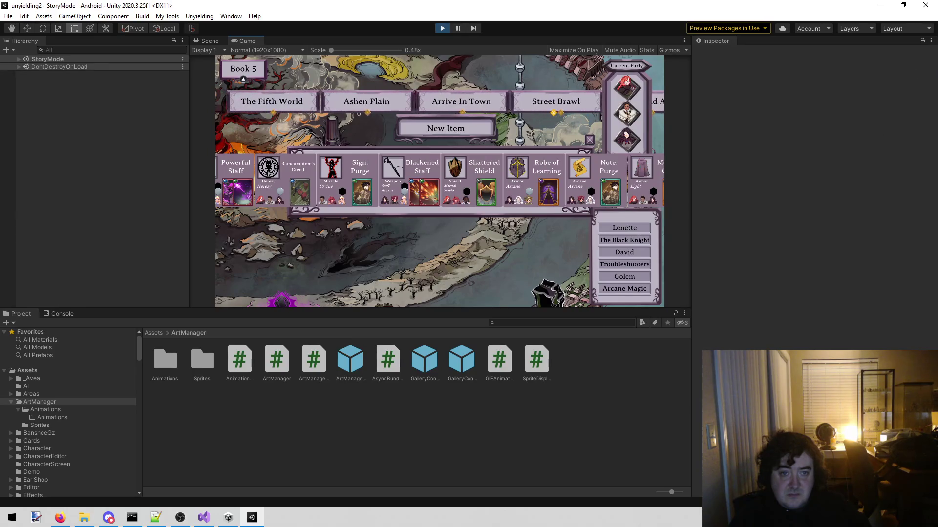
pyautogui.click(250, 100)
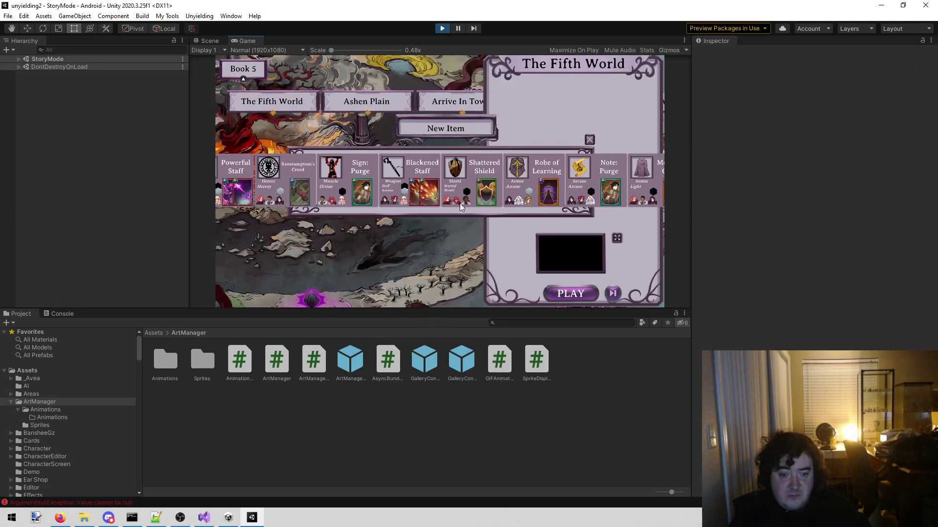
pyautogui.click(57, 312)
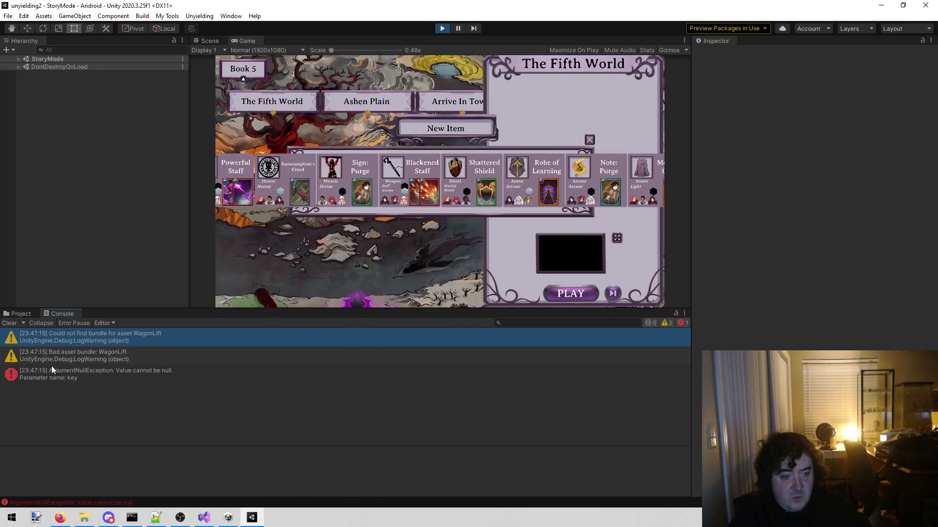
pyautogui.click(52, 373)
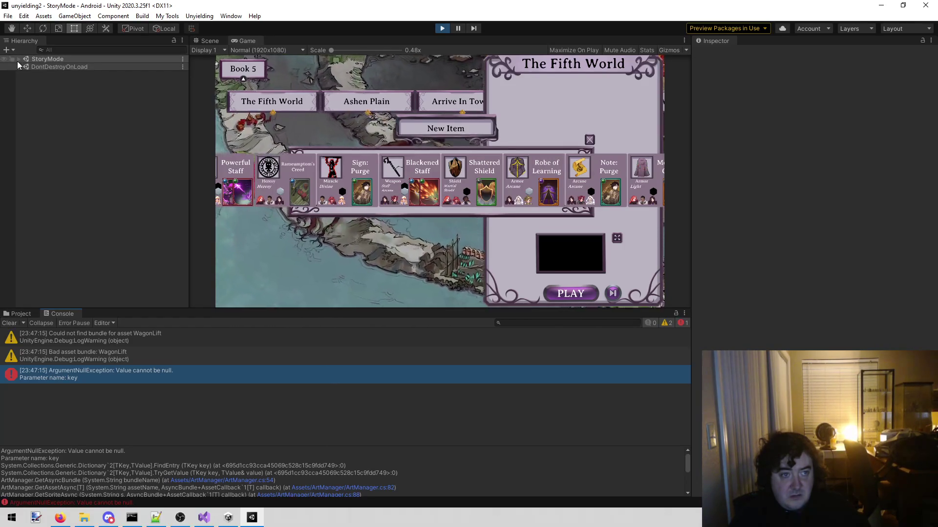
pyautogui.click(22, 314)
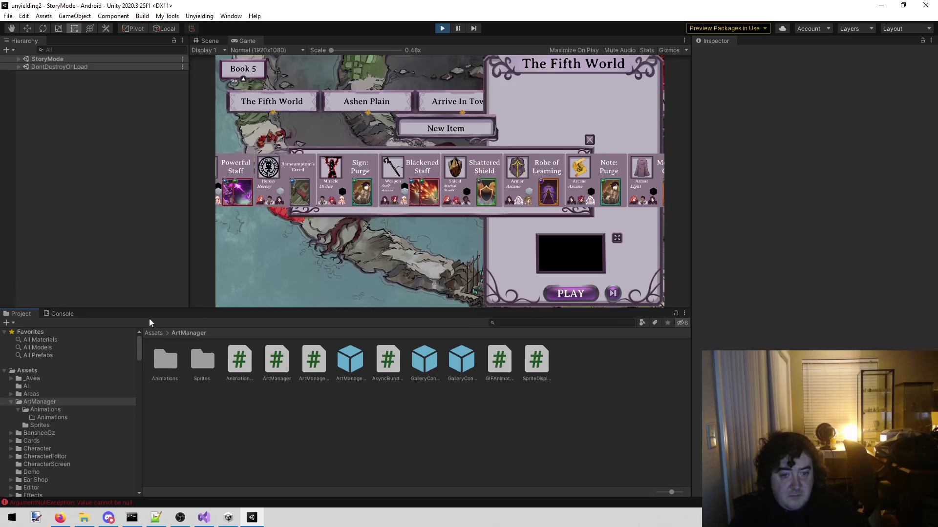
# Step: Scroll the ArtManagerDataNSFW prefab's expanded Data list for a wagonlift entry
pyautogui.click(350, 361)
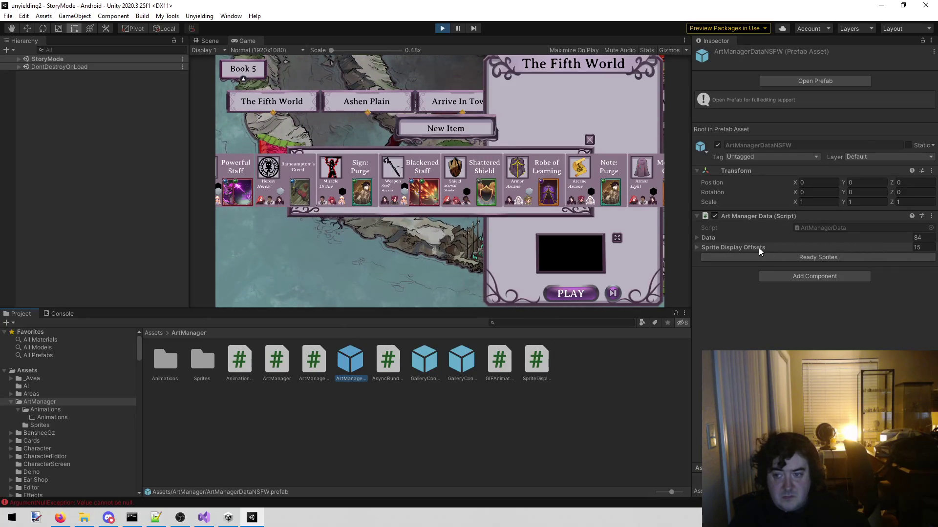
pyautogui.click(699, 237)
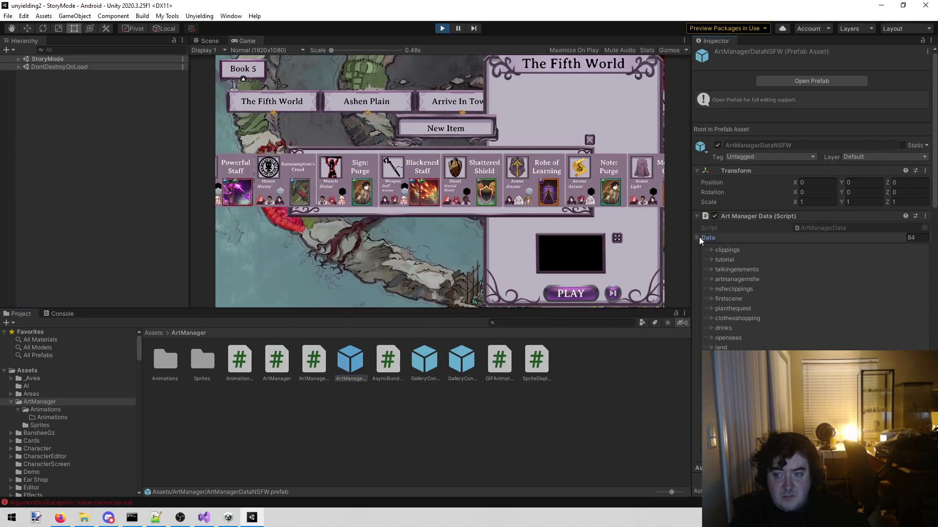
pyautogui.scroll(-15, 763, 299)
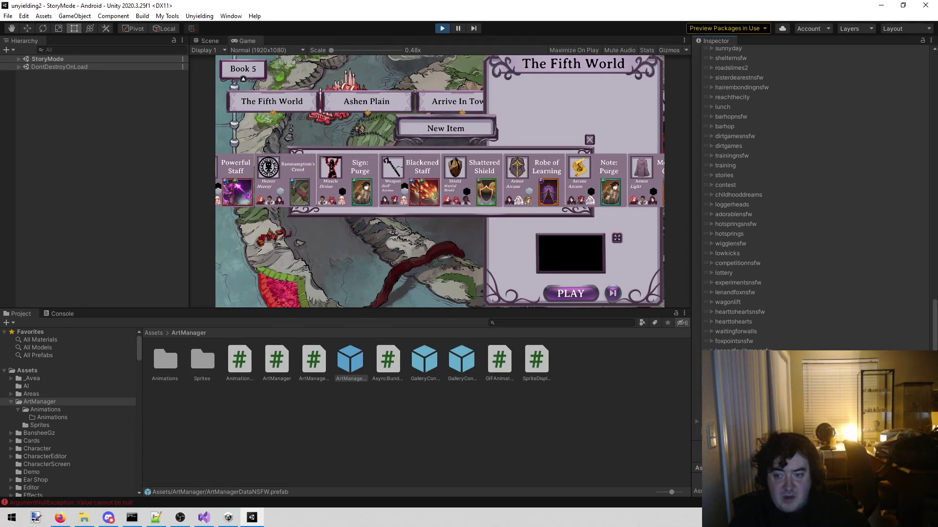
pyautogui.scroll(15, 813, 195)
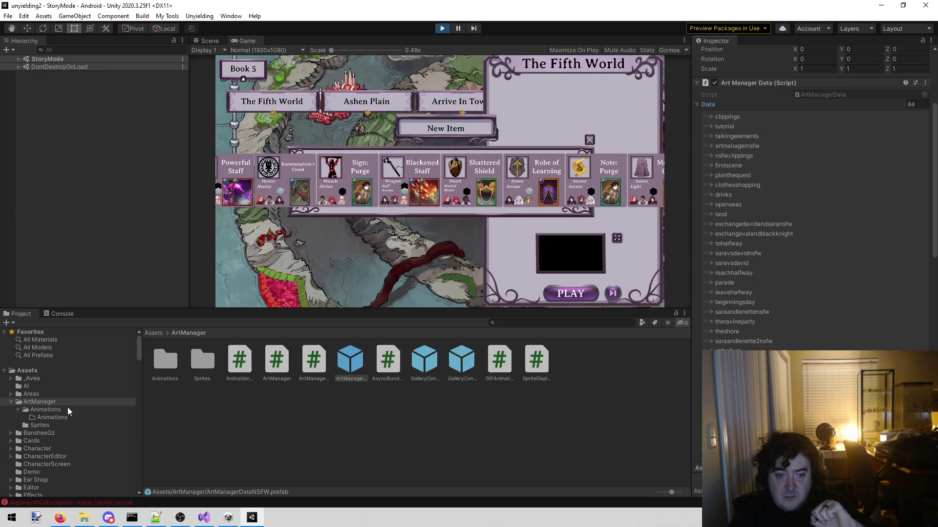
pyautogui.scroll(-10, 73, 418)
pyautogui.scroll(10, 75, 409)
pyautogui.scroll(10, 78, 394)
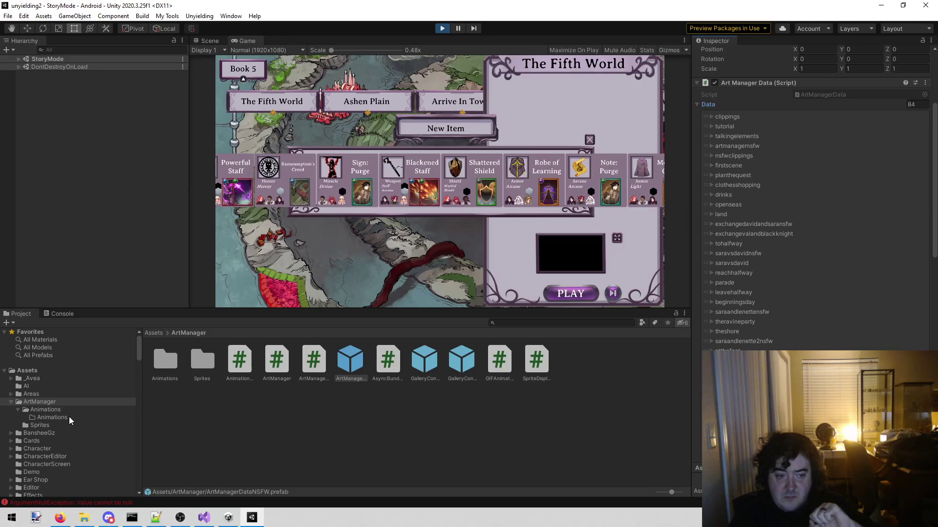
pyautogui.click(63, 426)
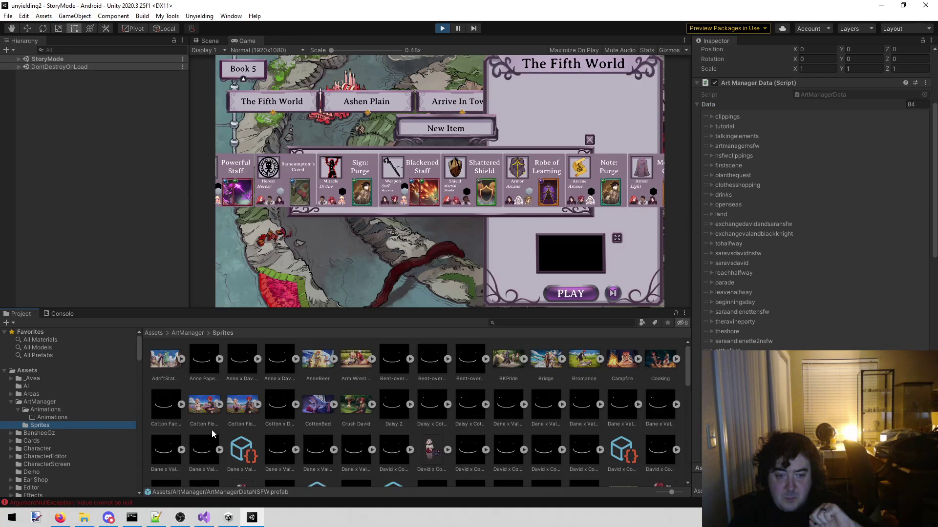
# Step: Check the WagonLift sprite's import settings and the ArtManager Animations folder
pyautogui.scroll(-10, 213, 439)
pyautogui.click(168, 457)
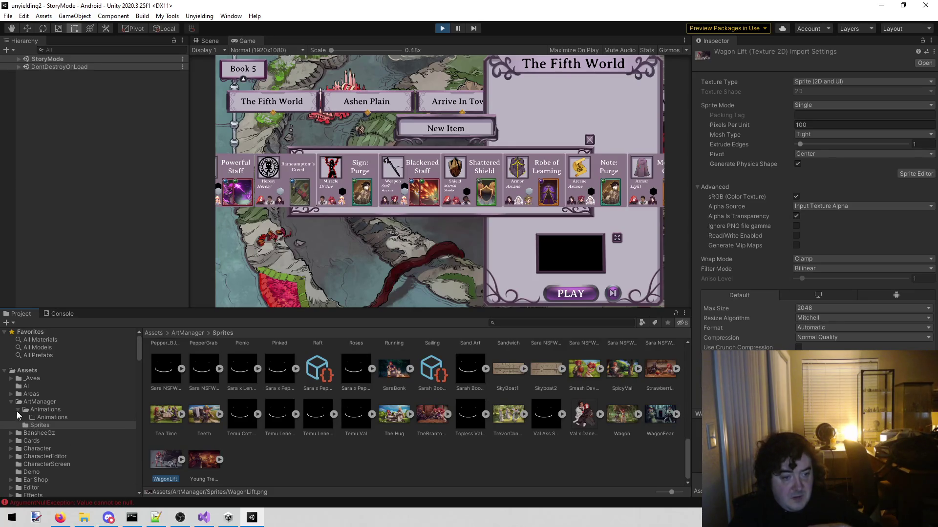
pyautogui.click(35, 412)
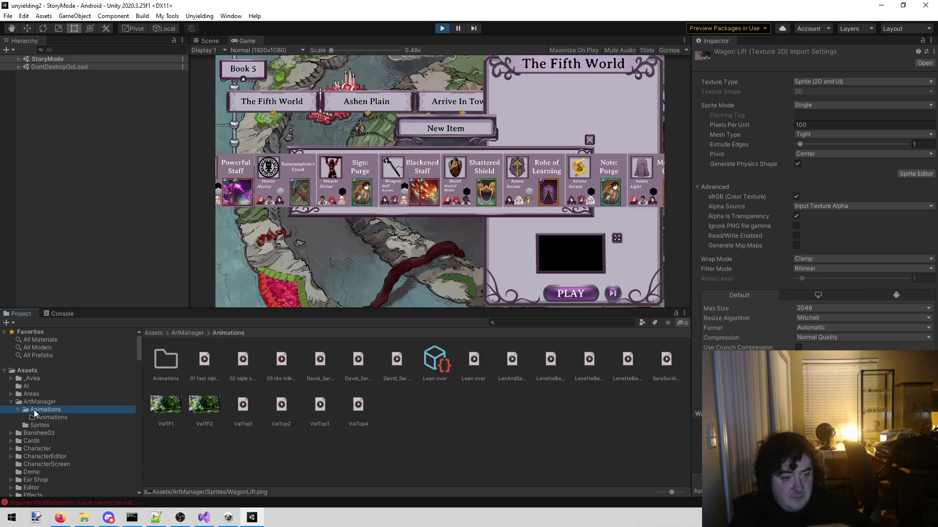
pyautogui.click(11, 401)
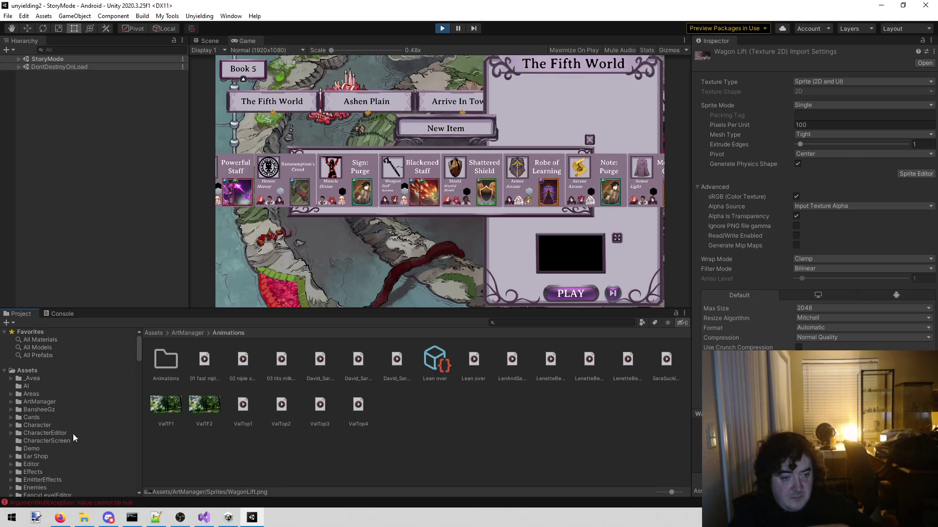
# Step: Browse the Resources and Talking/Book 5 folders, ending on the StreamingAssets bundle files
pyautogui.scroll(-5, 72, 434)
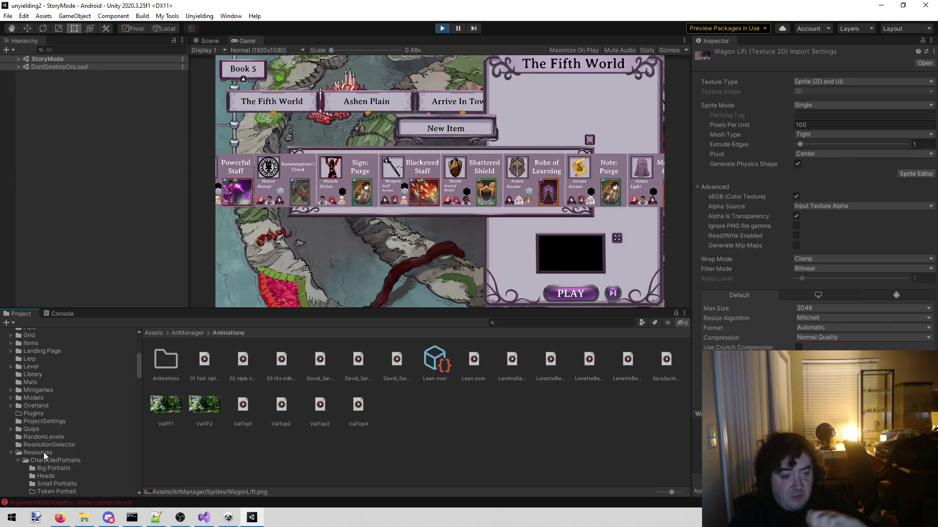
pyautogui.click(43, 453)
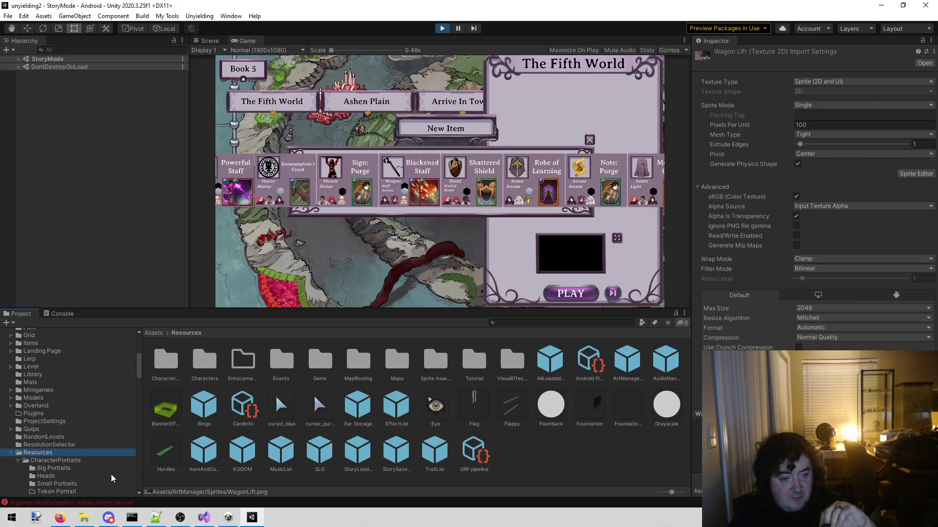
pyautogui.scroll(-3, 69, 430)
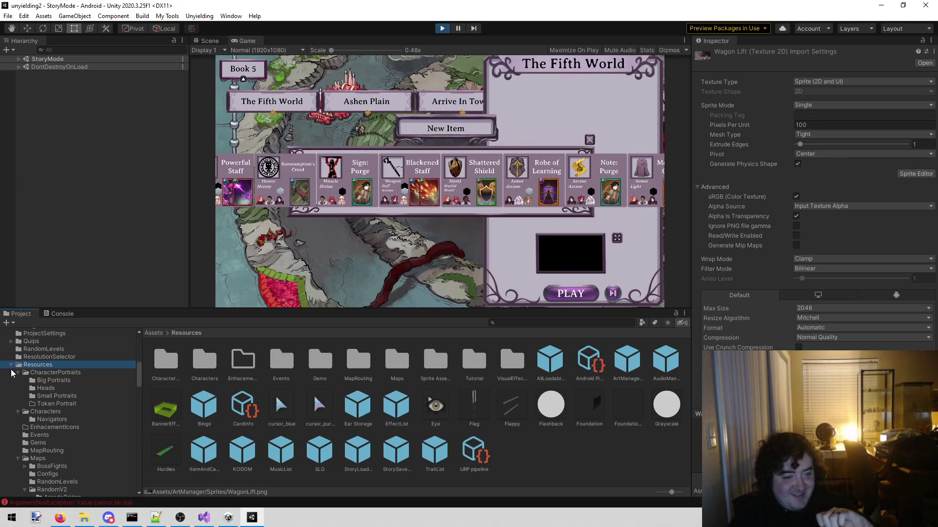
pyautogui.click(12, 365)
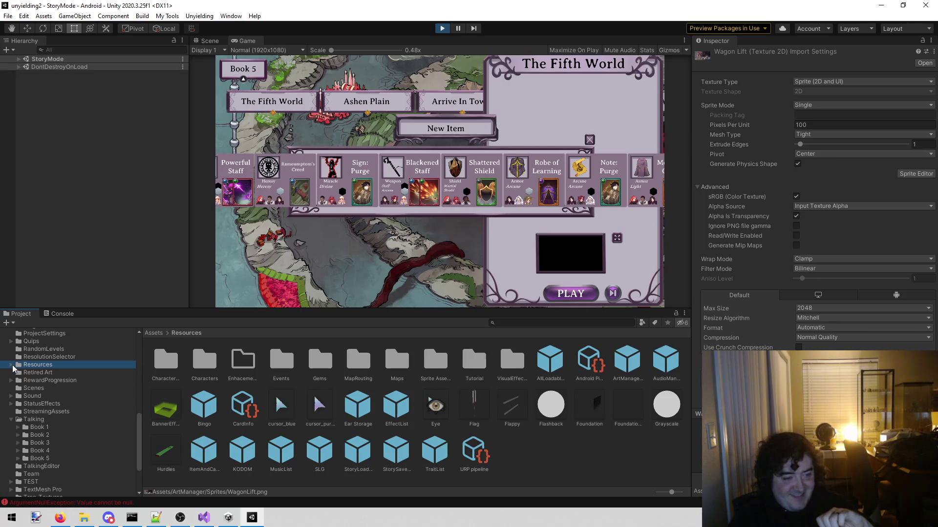
pyautogui.click(66, 457)
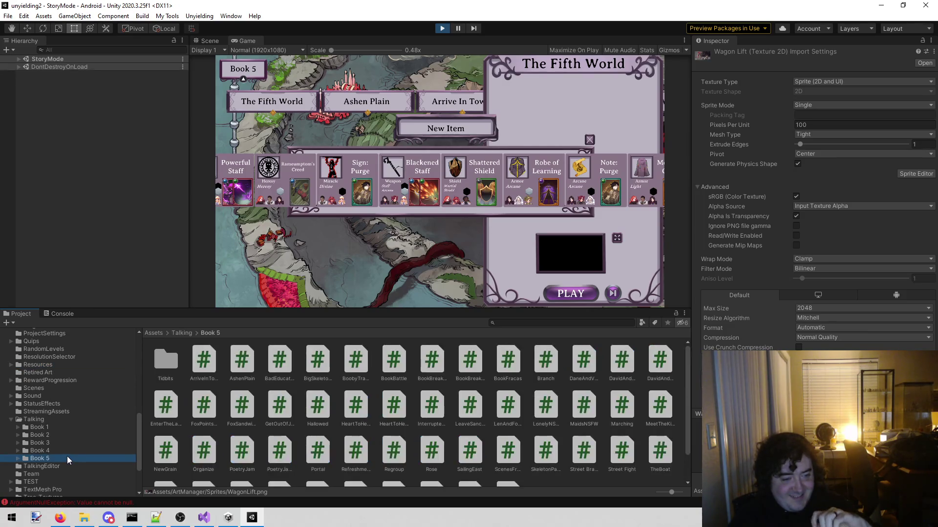
pyautogui.click(12, 420)
pyautogui.click(72, 411)
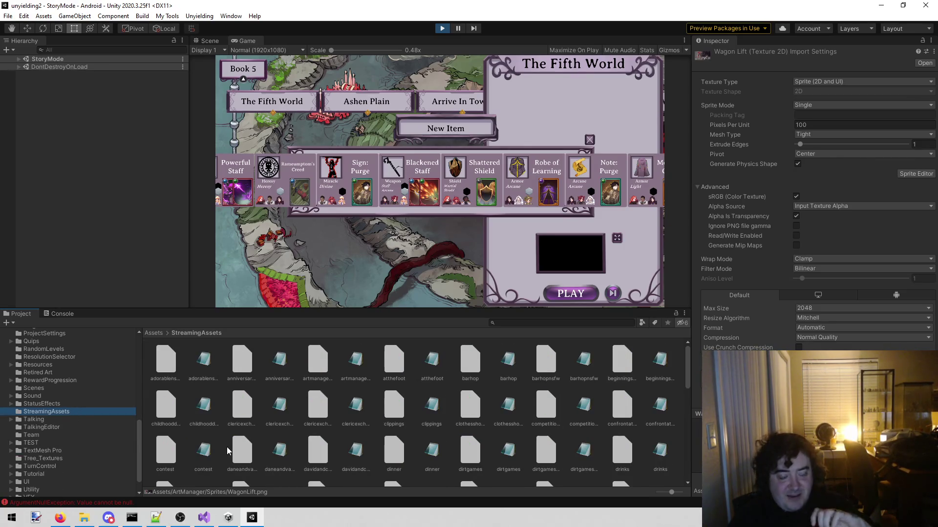
# Step: Search the project for 'fif', select the TheFifthWorld script, and exit Play mode
pyautogui.scroll(-15, 226, 437)
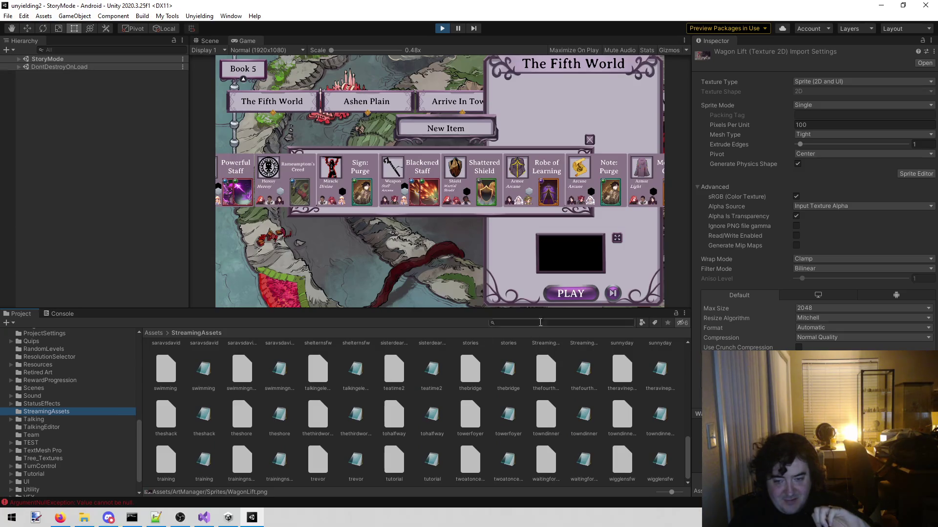
pyautogui.click(539, 323)
pyautogui.write('f')
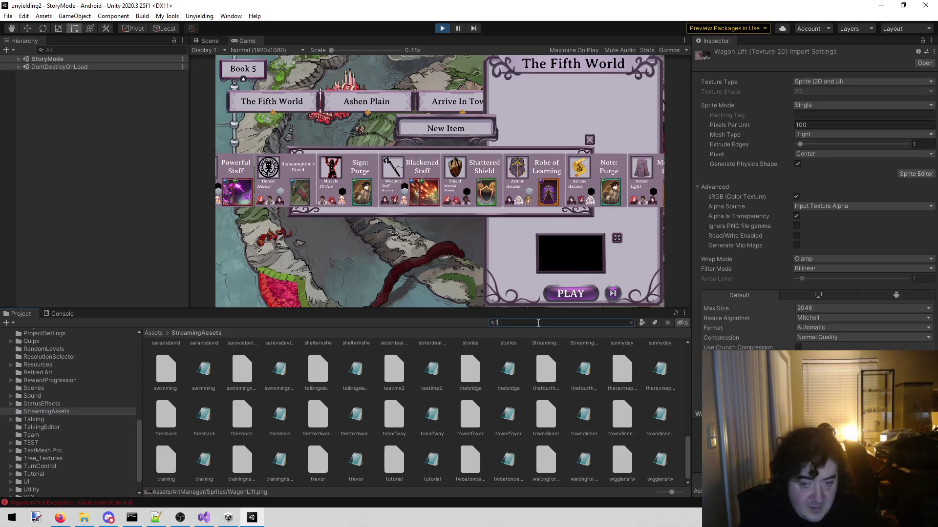
pyautogui.write('if')
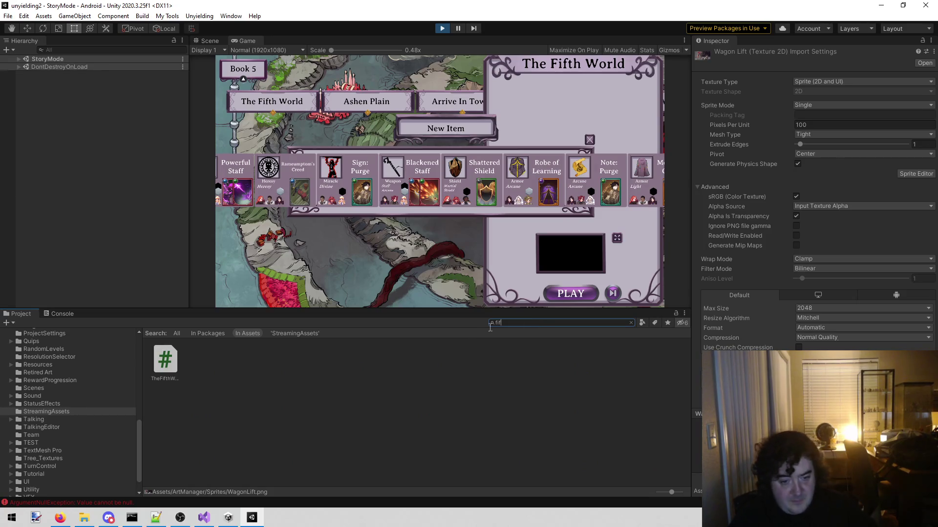
pyautogui.click(169, 366)
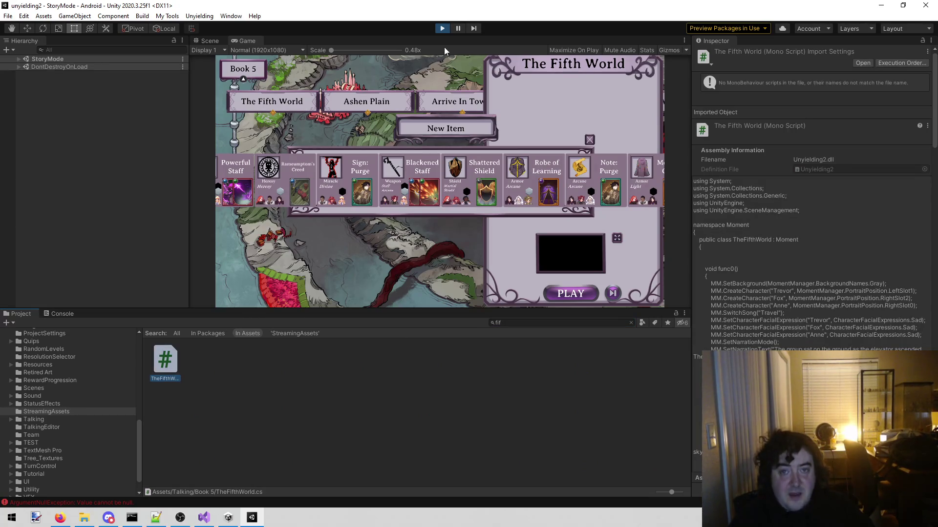
pyautogui.click(448, 28)
pyautogui.click(448, 28)
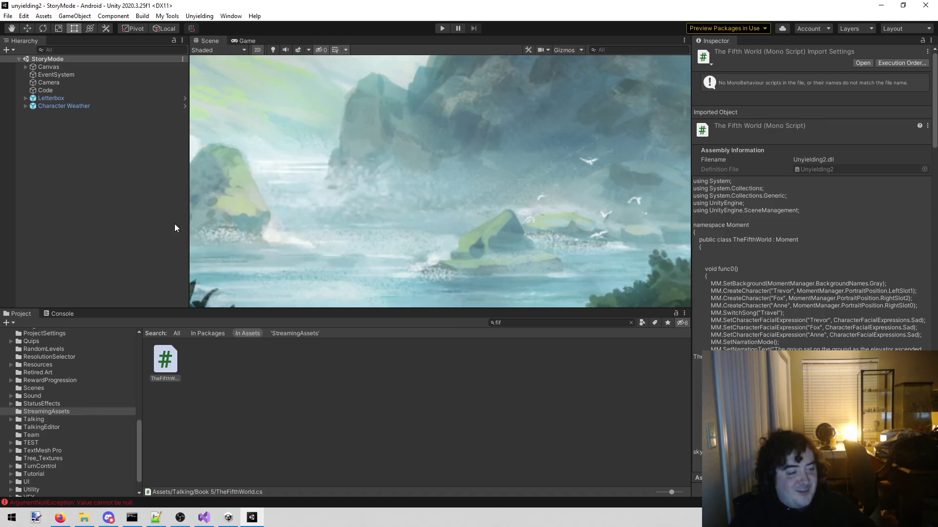
# Step: Run Build > Windows Build to validate the story galleries until 'Validation complete' appears
pyautogui.click(77, 237)
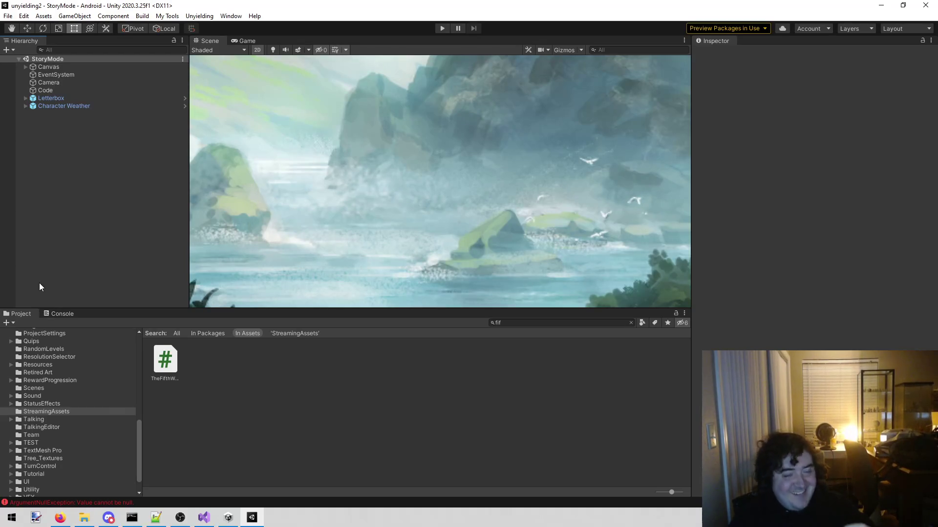
pyautogui.click(146, 17)
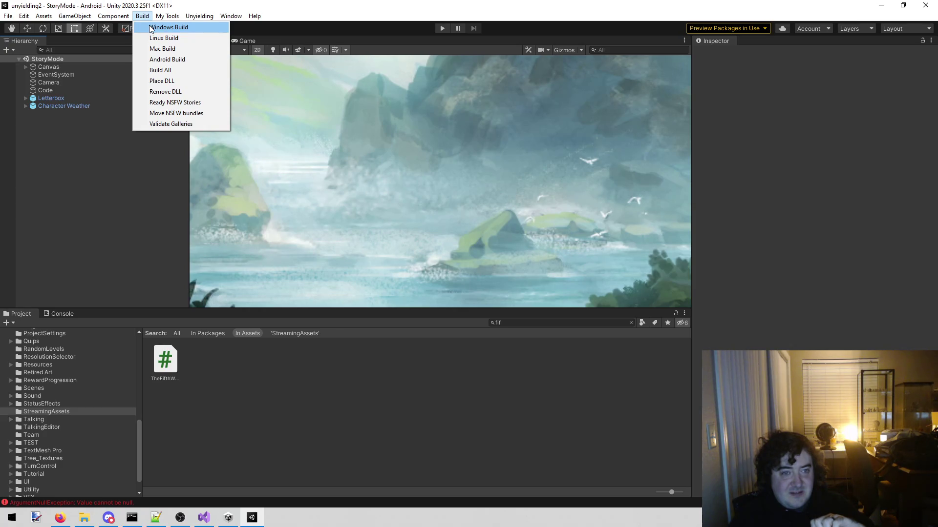
pyautogui.click(149, 27)
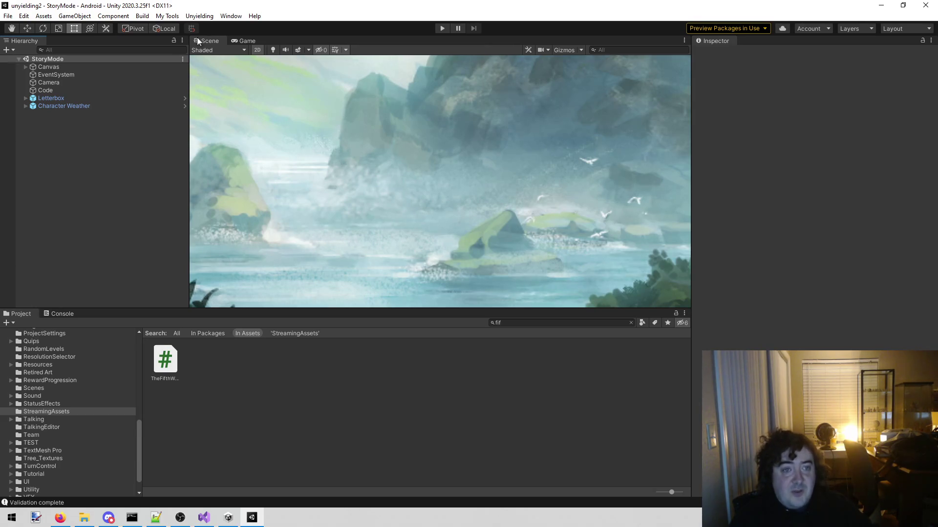
pyautogui.scroll(15, 73, 459)
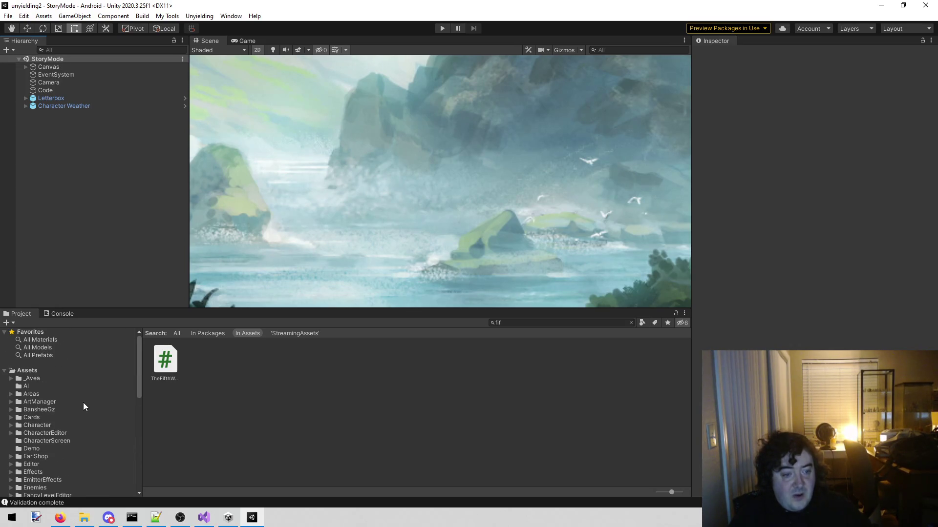
# Step: Reopen the ArtManager folder and scroll the ArtManagerDataNSFW prefab's 84-entry Data list
pyautogui.click(81, 402)
pyautogui.click(352, 361)
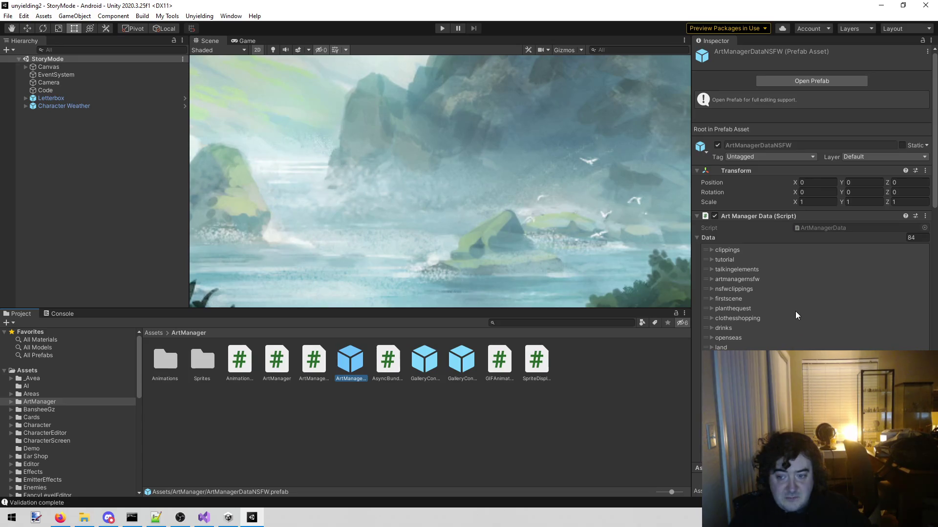
pyautogui.scroll(-15, 802, 305)
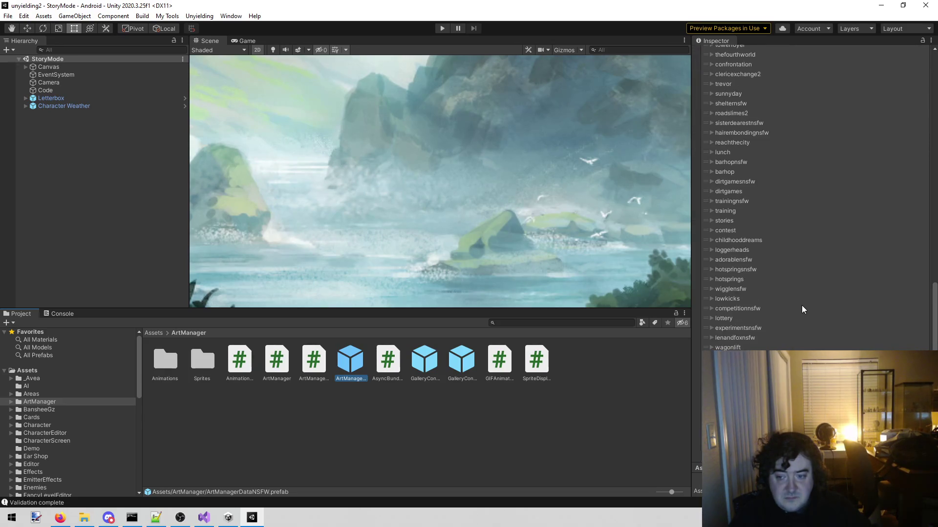
pyautogui.scroll(20, 799, 306)
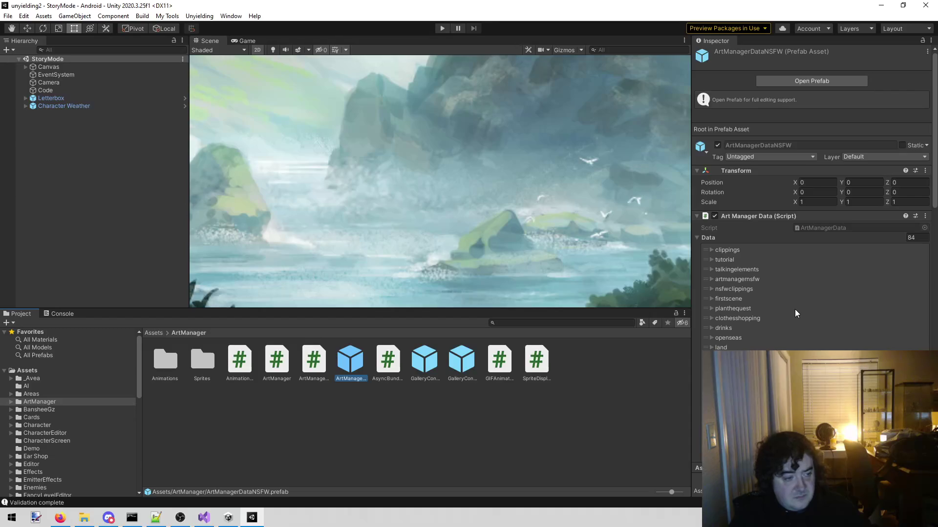
# Step: Deselect the ArtManagerDataNSFW prefab so the Inspector shows nothing
pyautogui.click(286, 463)
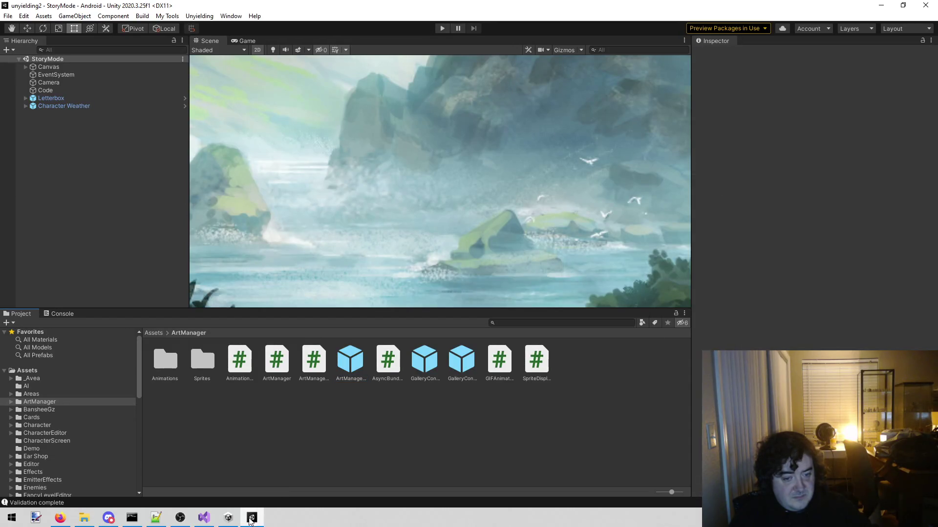
pyautogui.moveTo(239, 519)
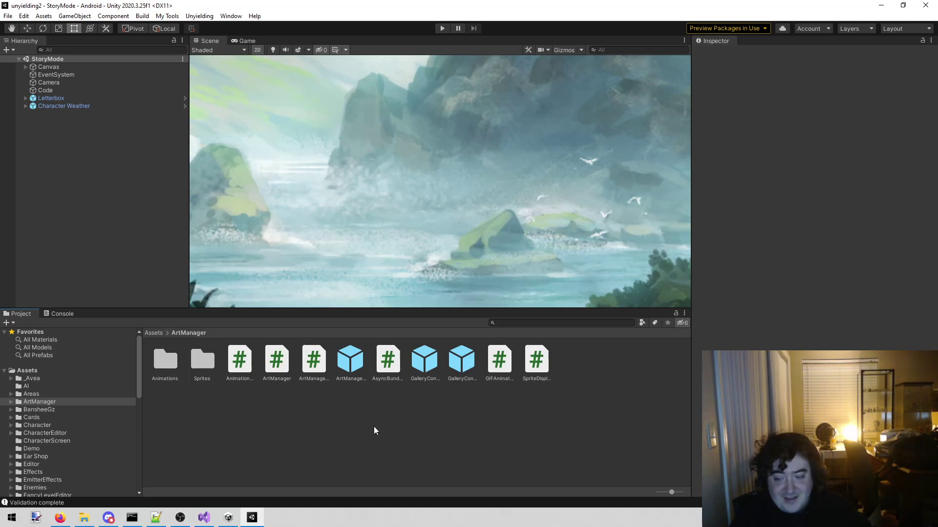
# Step: Read the Console's 'Invalid gallery!' and ArgumentNullException stack traces for TheFifthWorld.cs
pyautogui.click(59, 315)
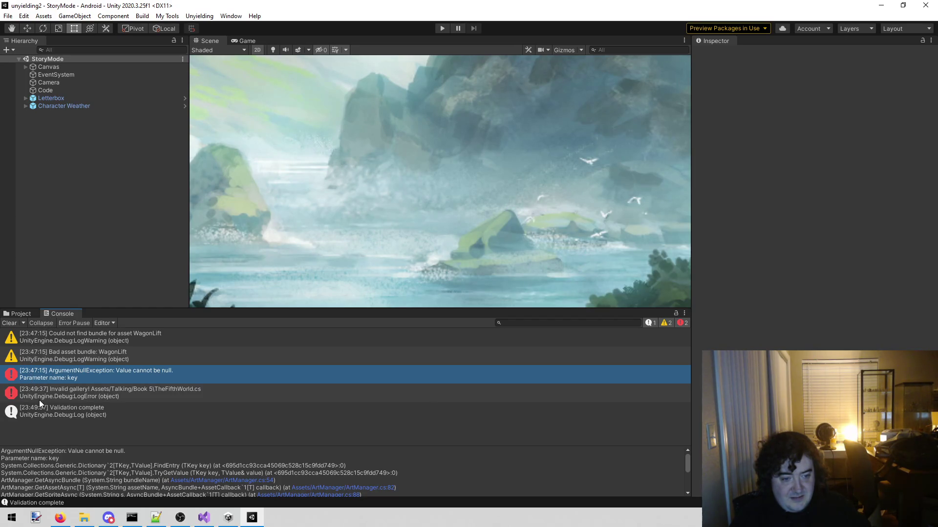
pyautogui.click(58, 400)
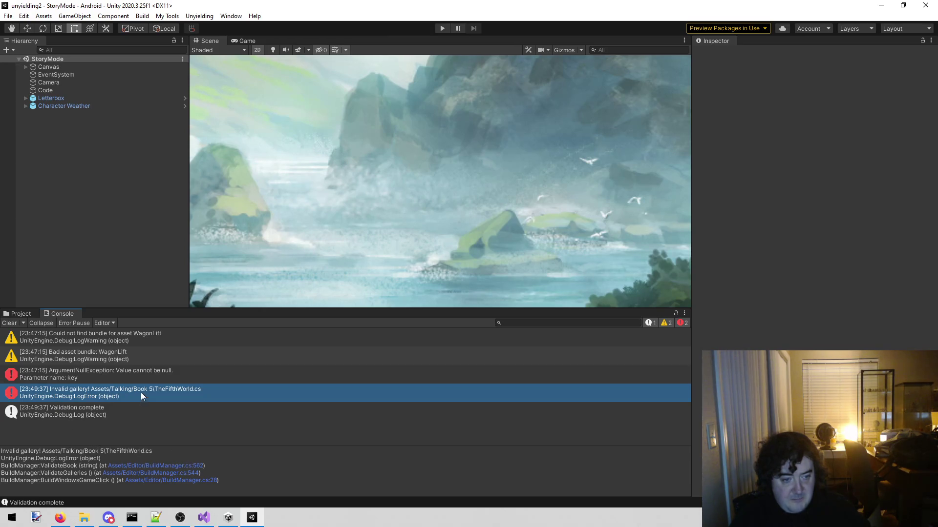
pyautogui.click(136, 376)
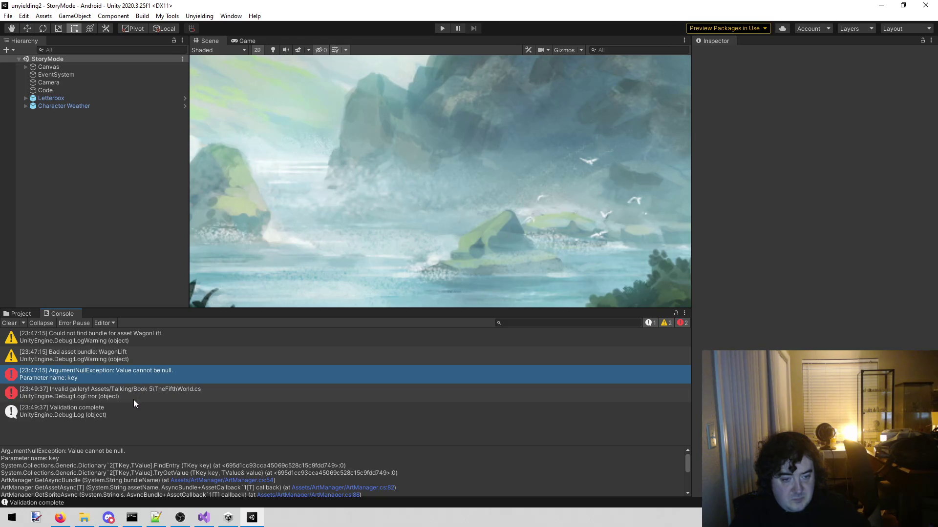
pyautogui.click(171, 392)
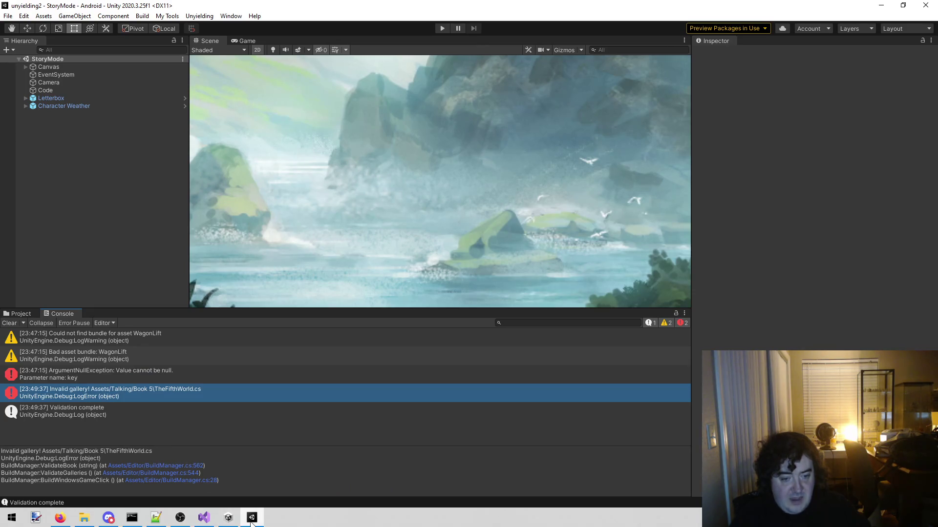
# Step: Switch to Visual Studio and scroll through the TheFifthWorld.cs code
pyautogui.hotkey('alt', 'Tab')
pyautogui.scroll(-4, 297, 256)
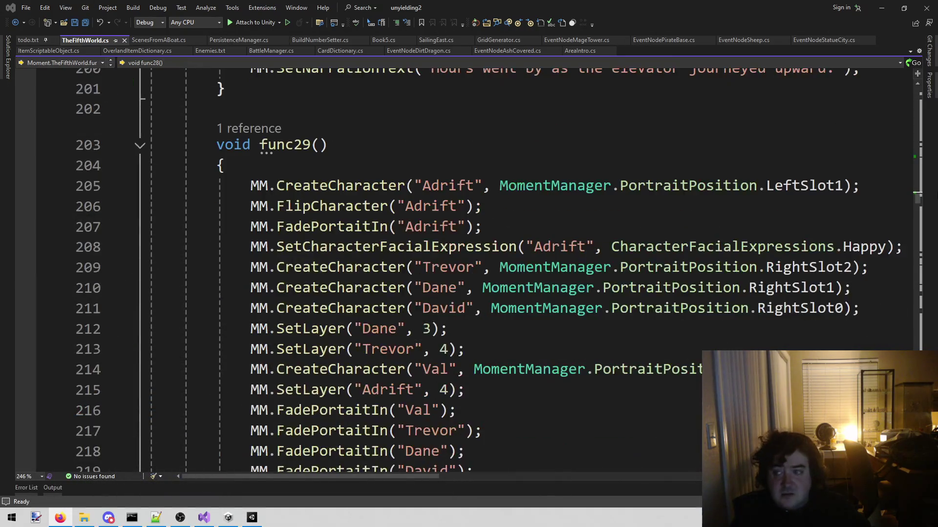
pyautogui.moveTo(918, 200); pyautogui.dragTo(918, 469)
pyautogui.scroll(7, 576, 352)
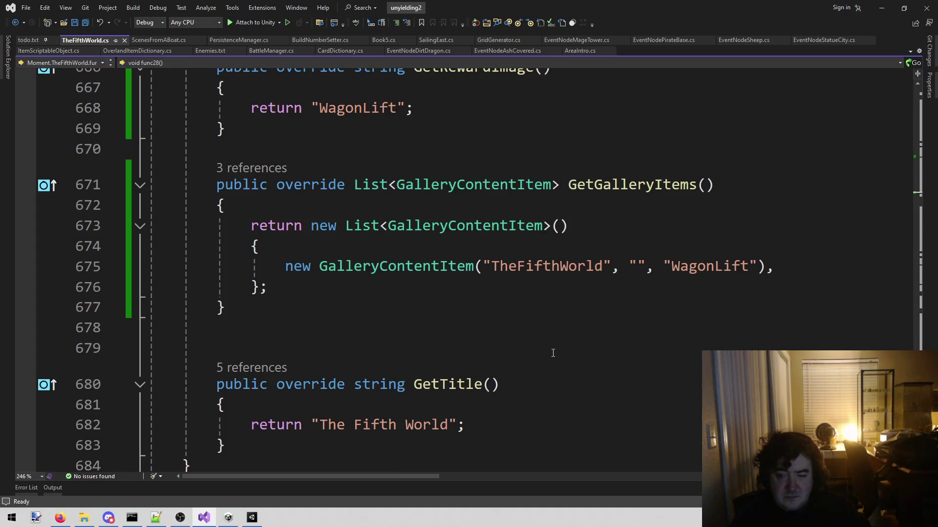
pyautogui.scroll(3, 551, 353)
pyautogui.scroll(-2, 550, 353)
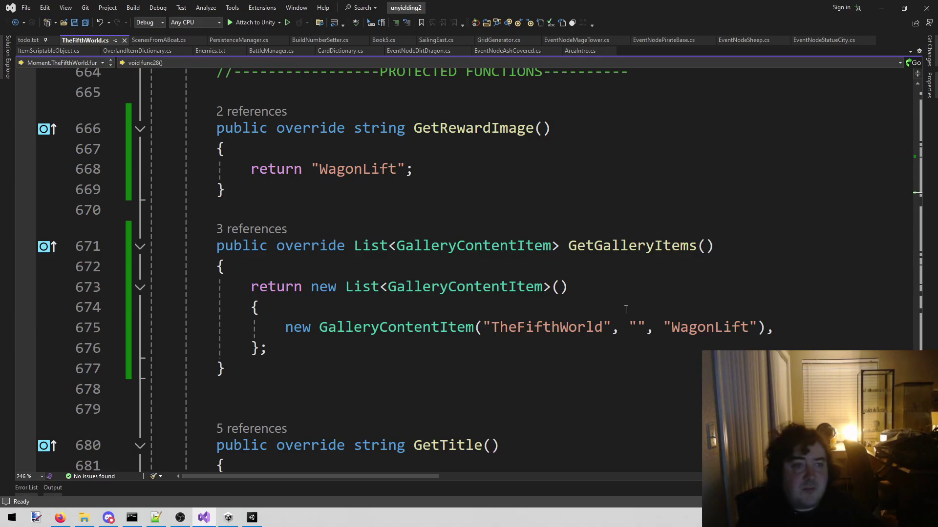
# Step: Open ExchangeDavidAndSaraNSFW.cs through a 'sara' file search, then close the extra script tab
pyautogui.hotkey('alt', 'shift', 'o')
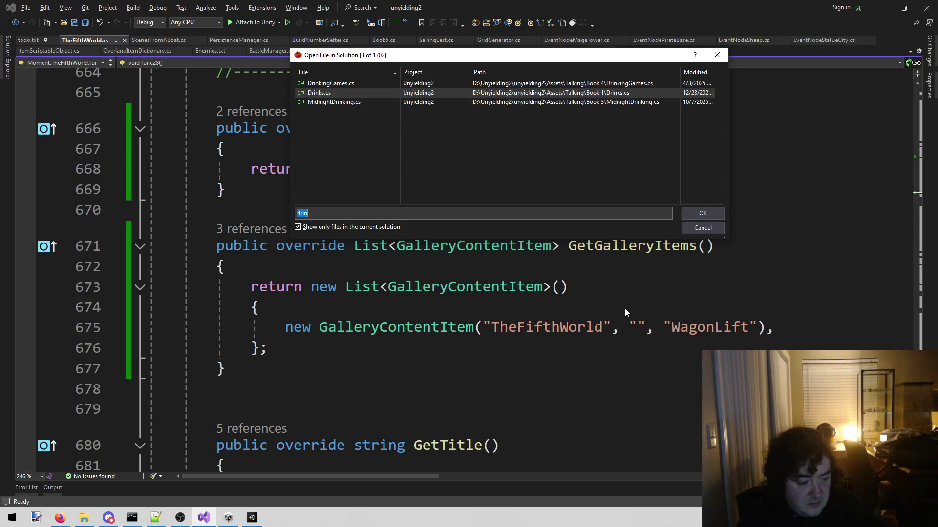
pyautogui.write('sara')
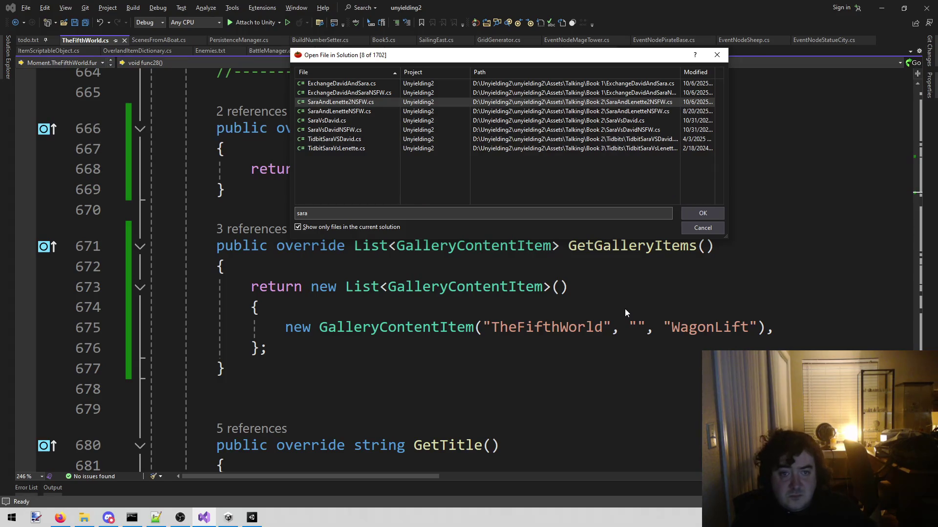
pyautogui.press('Up')
pyautogui.press('Up')
pyautogui.press('Down')
pyautogui.press('Return')
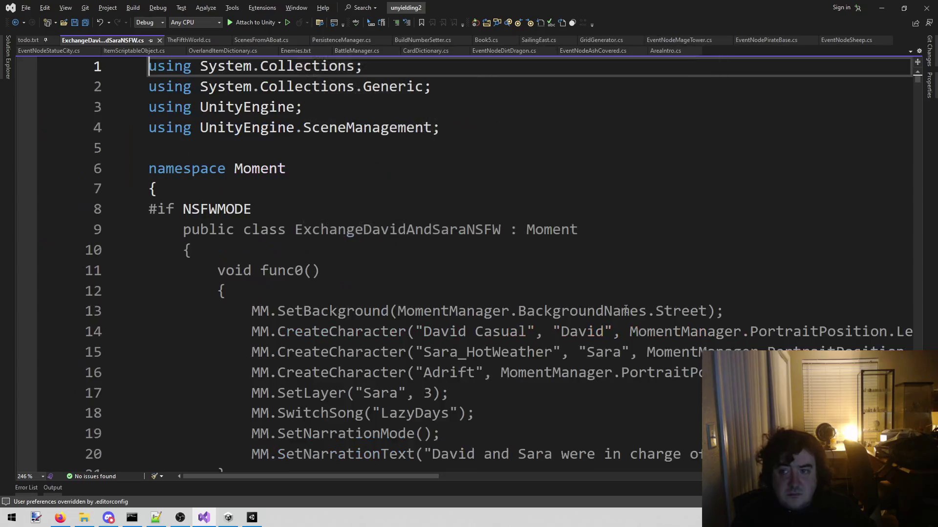
pyautogui.moveTo(918, 90); pyautogui.dragTo(917, 464)
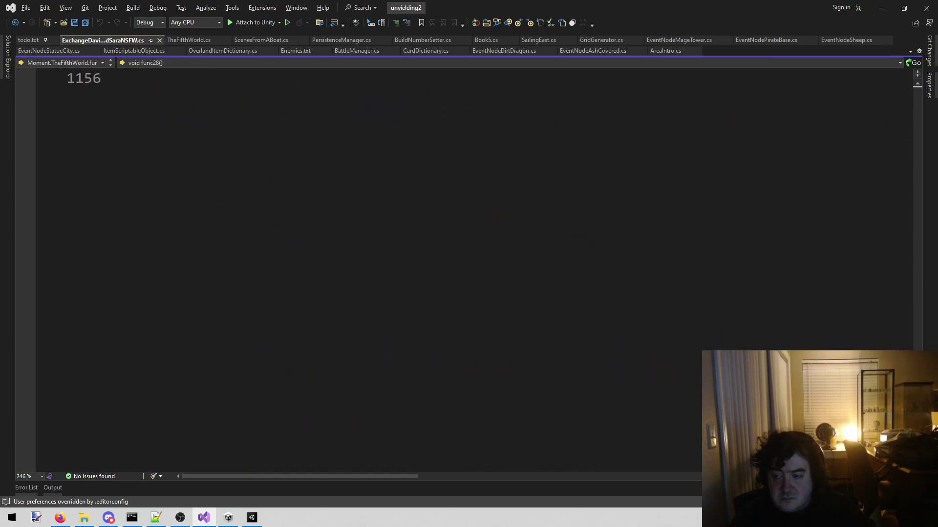
pyautogui.scroll(5, 226, 279)
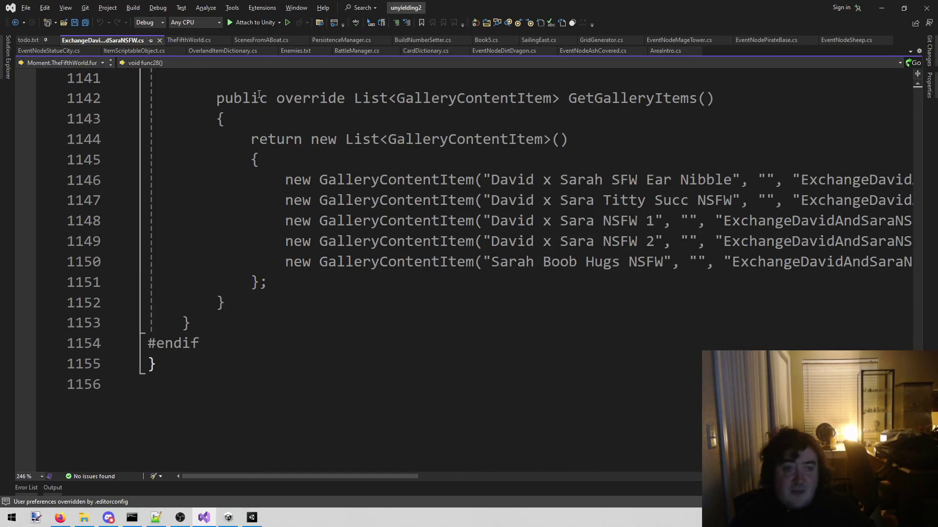
pyautogui.middleClick(98, 40)
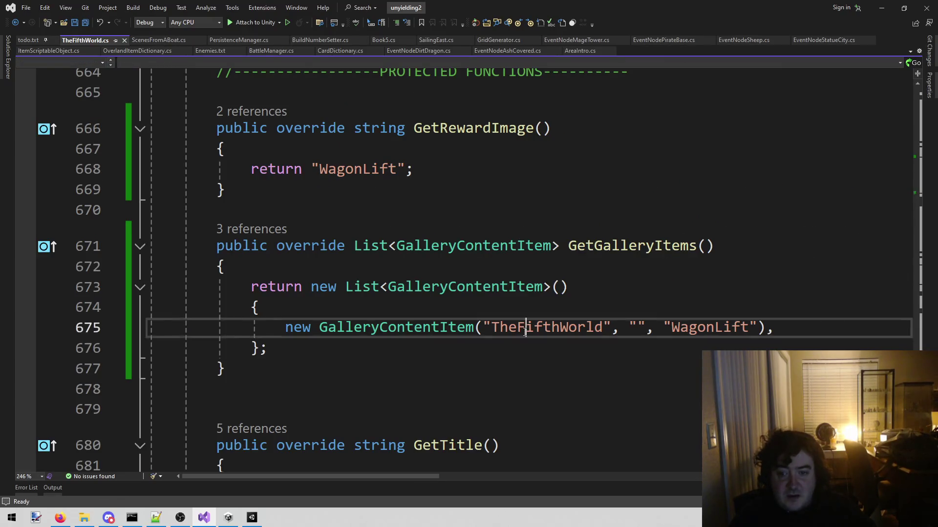
# Step: Change the GalleryContentItem arguments to ("WagonLift", "", "TheFifthWorld") and save the script
pyautogui.doubleClick(547, 327)
pyautogui.hotkey('ctrl', 'c')
pyautogui.press('BackSpace')
pyautogui.press('Right')
pyautogui.press('Right')
pyautogui.press('Right')
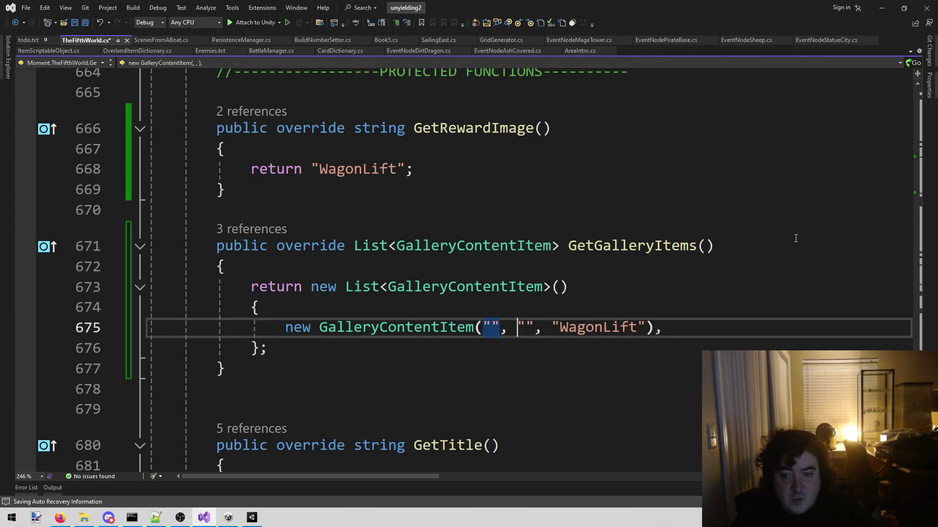
pyautogui.hotkey('ctrl', 'v')
pyautogui.hotkey('ctrl', 'shift', 'Right')
pyautogui.press('Delete')
pyautogui.hotkey('ctrl', 'Left')
pyautogui.press('Left')
pyautogui.press('Left')
pyautogui.press('Left')
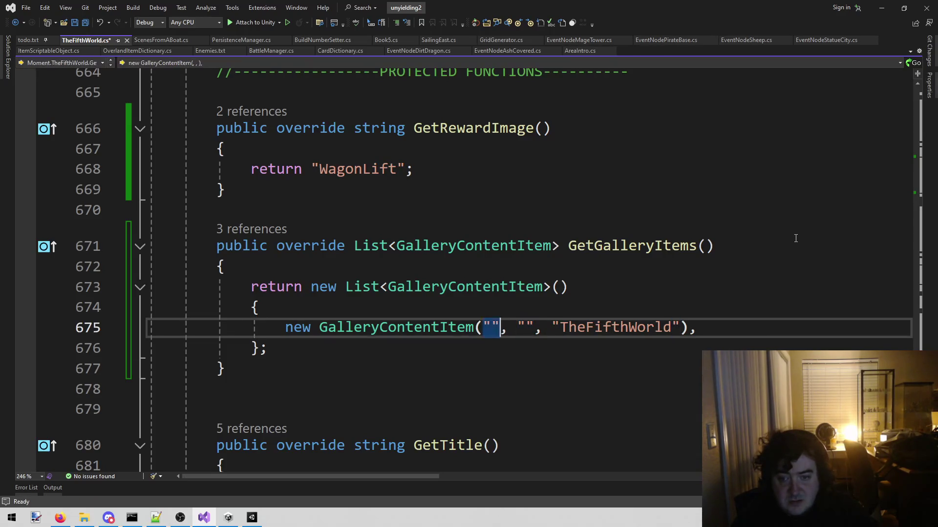
pyautogui.write('WagonLift')
pyautogui.hotkey('ctrl', 's')
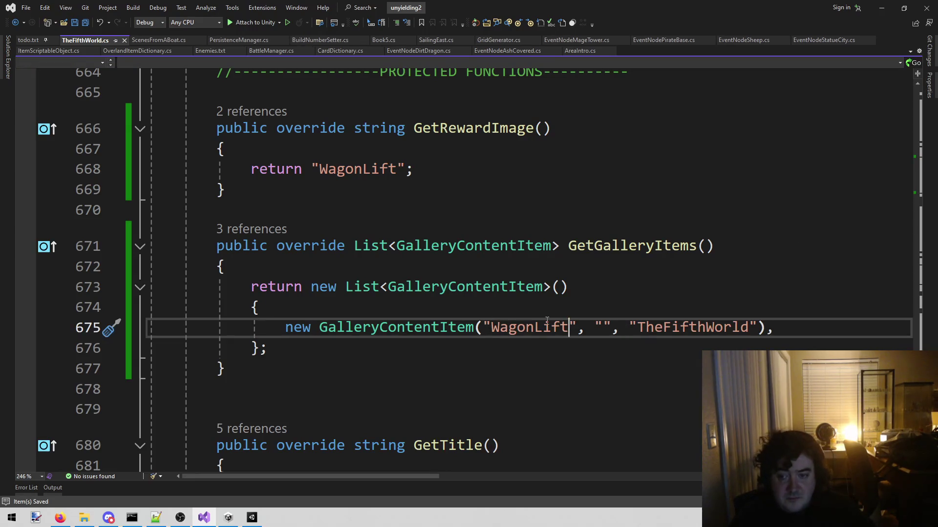
pyautogui.moveTo(227, 518)
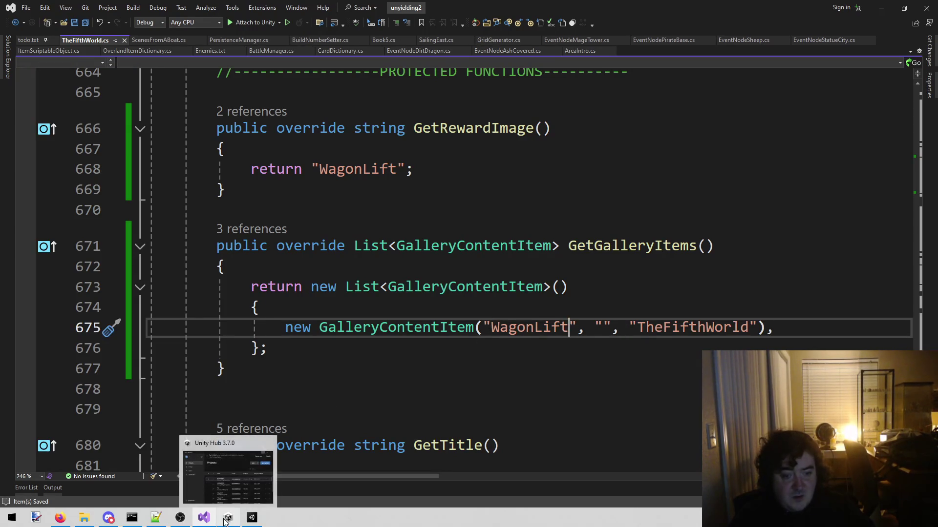
pyautogui.press('Up')
pyautogui.press('Up')
pyautogui.press('Up')
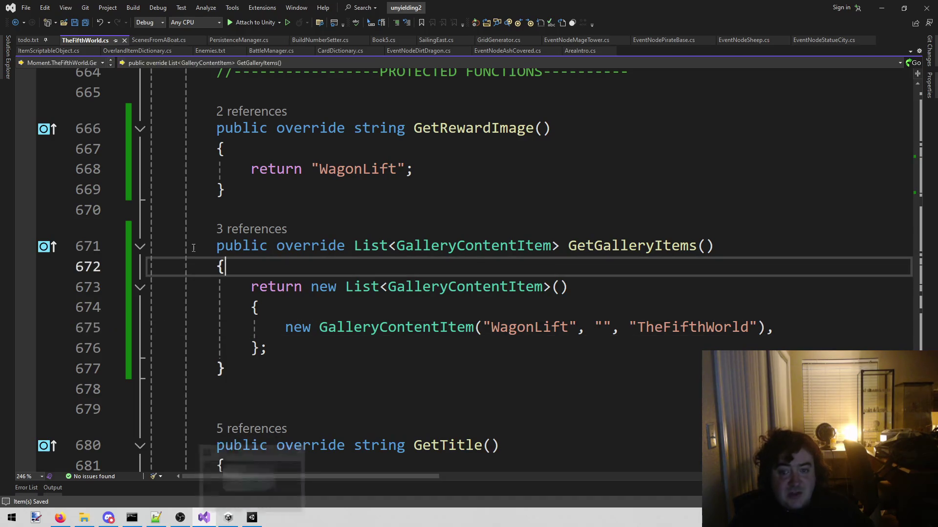
# Step: Return to Unity, clear the Console, and look through the custom tools menu
pyautogui.click(252, 517)
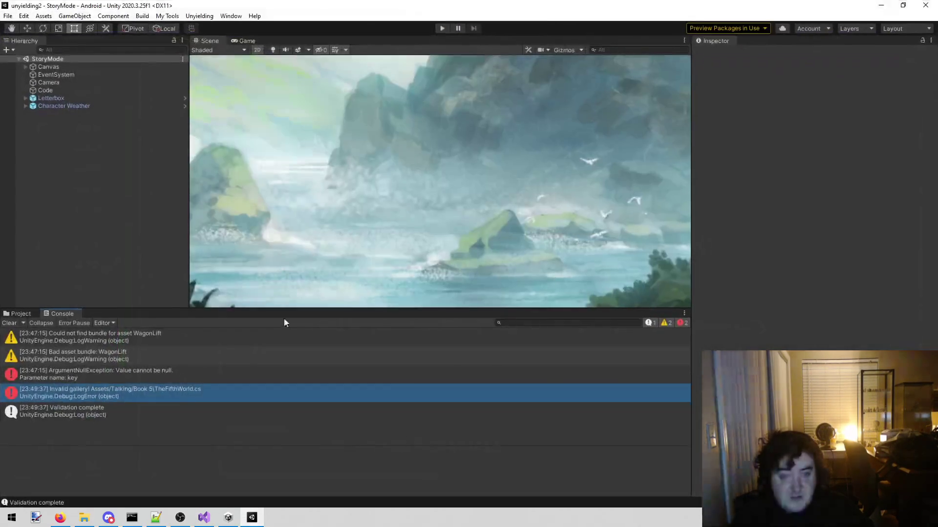
pyautogui.click(9, 323)
pyautogui.click(172, 19)
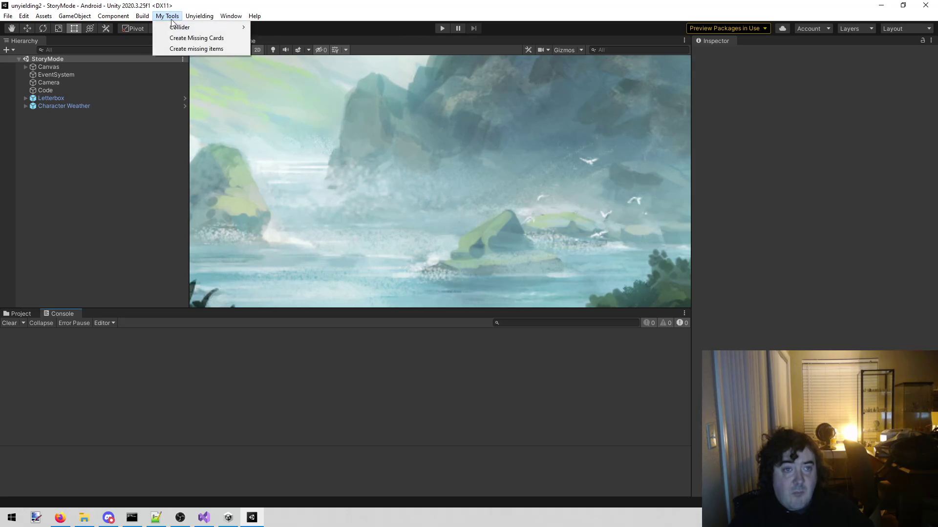
pyautogui.moveTo(143, 21)
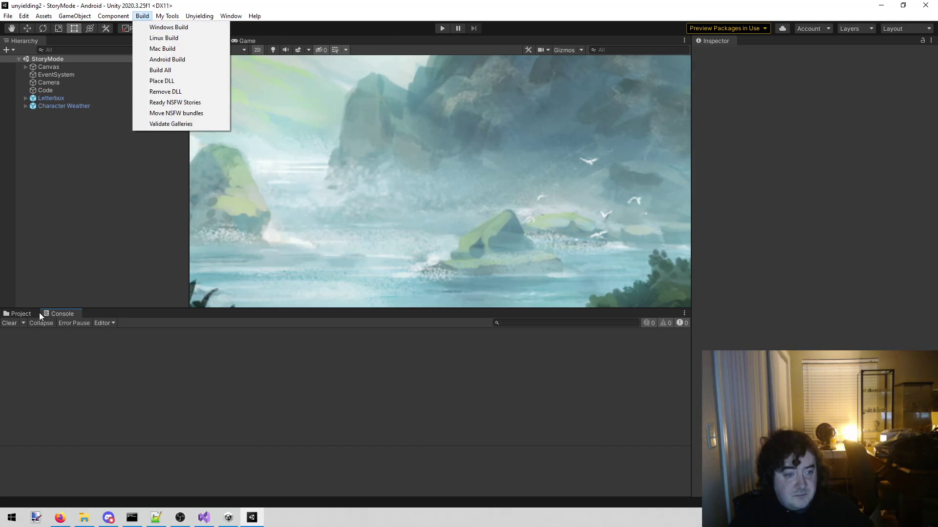
# Step: Confirm ArtManagerDataNSFW's Data list includes thefifthworld, then run the game again
pyautogui.click(26, 313)
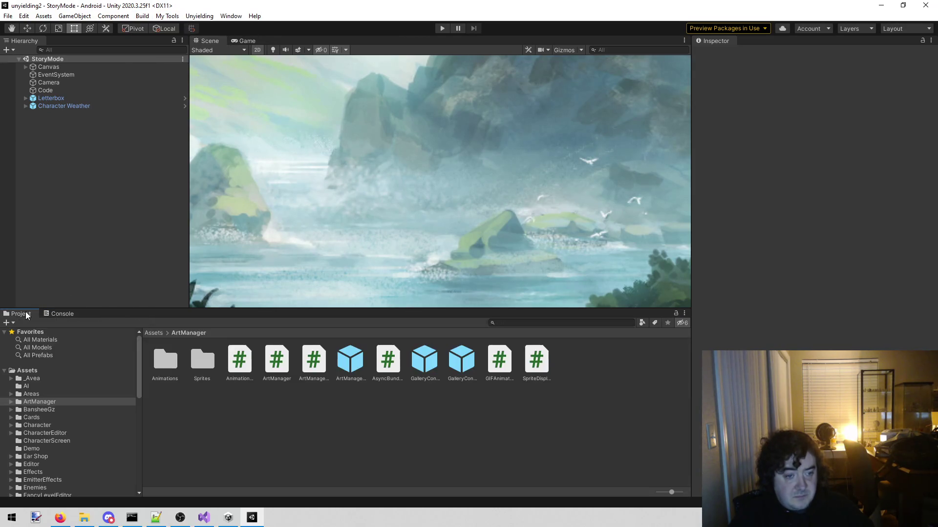
pyautogui.click(350, 361)
pyautogui.scroll(-10, 728, 262)
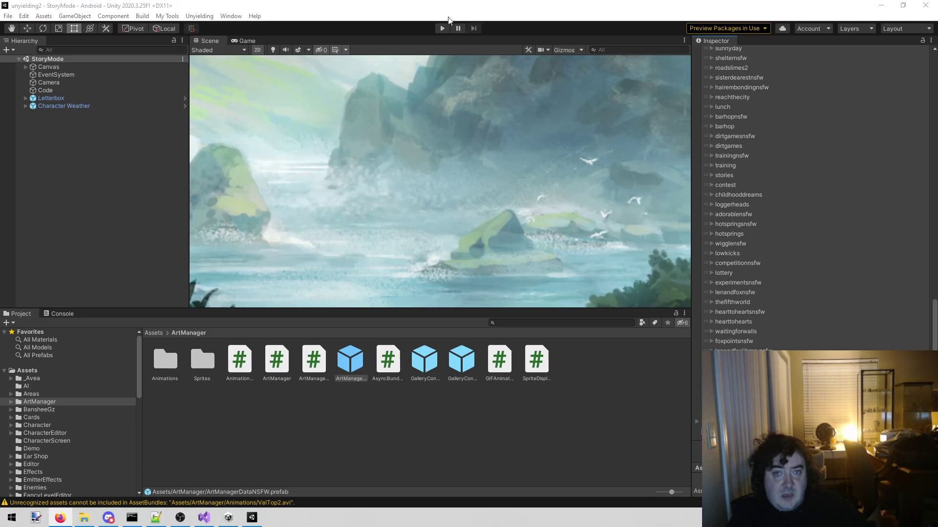
pyautogui.click(445, 29)
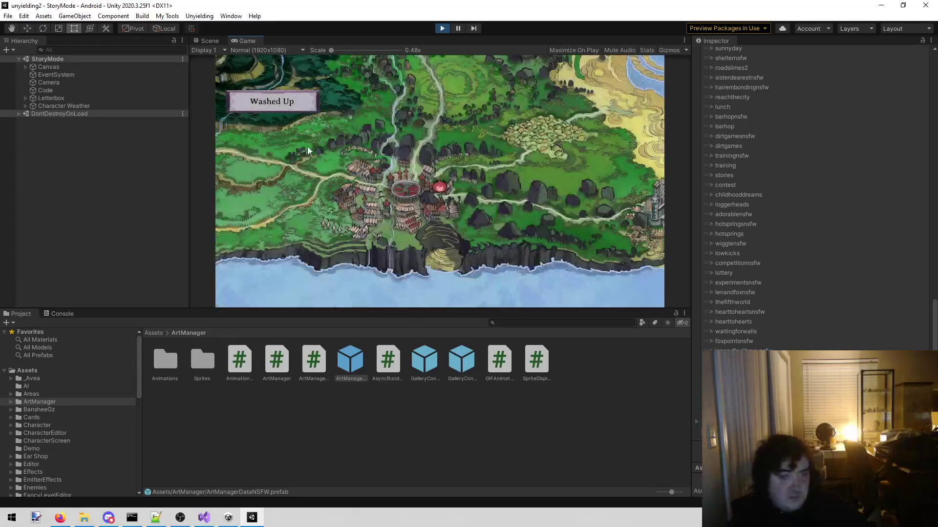
# Step: Run the story mode forward from the Code object and bring up Book 5 in the book list
pyautogui.click(101, 90)
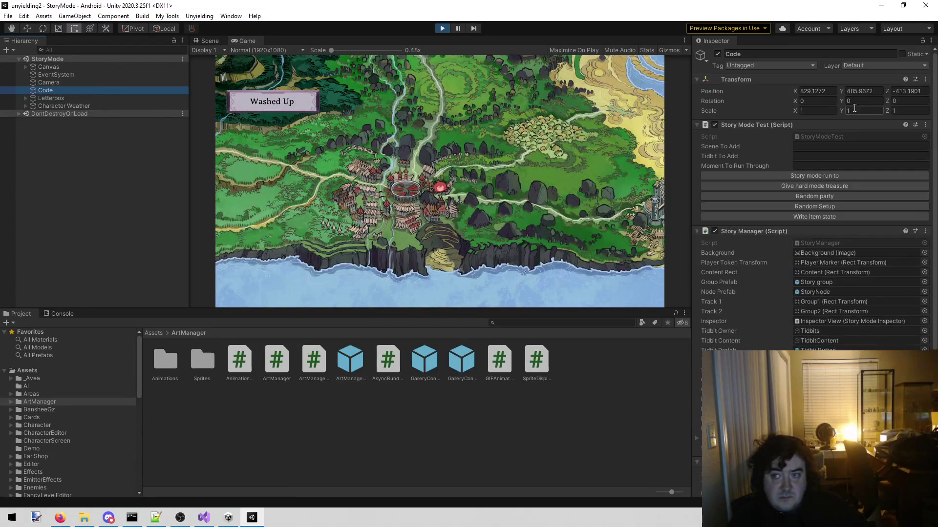
pyautogui.click(840, 177)
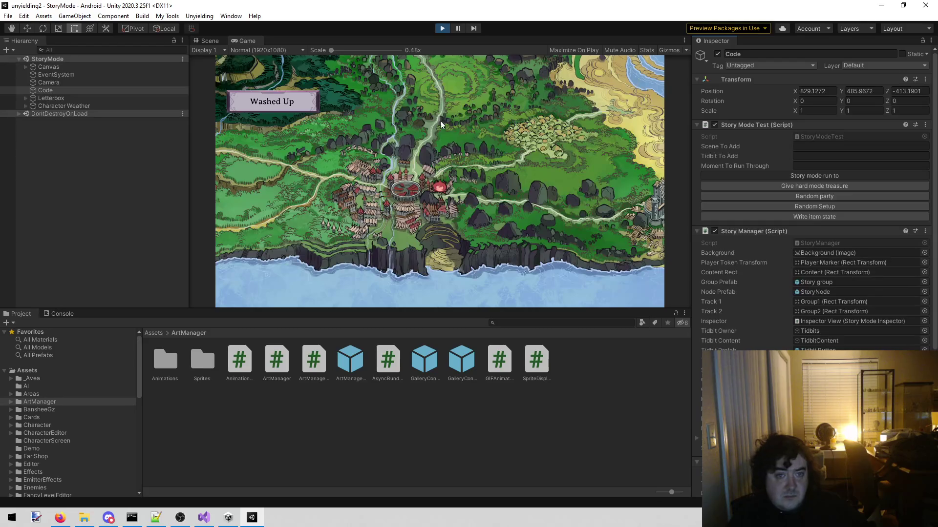
pyautogui.click(251, 65)
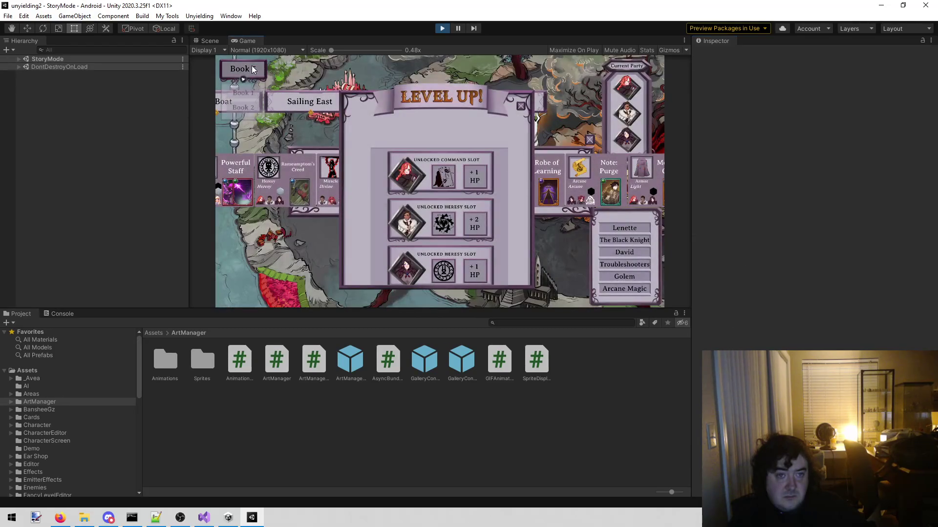
pyautogui.scroll(-3, 251, 109)
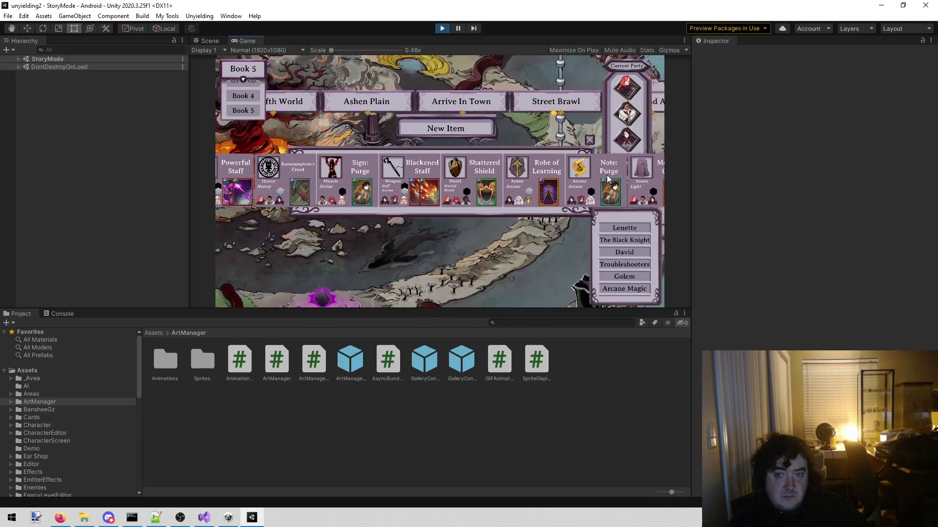
# Step: Dismiss Level Up, check The Fifth World entry shows its image, then exit Play mode
pyautogui.click(591, 142)
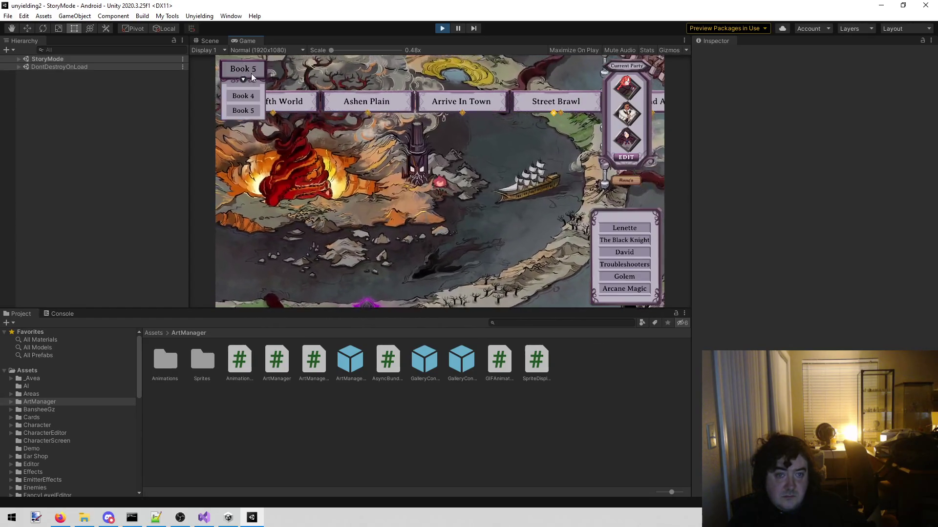
pyautogui.click(294, 101)
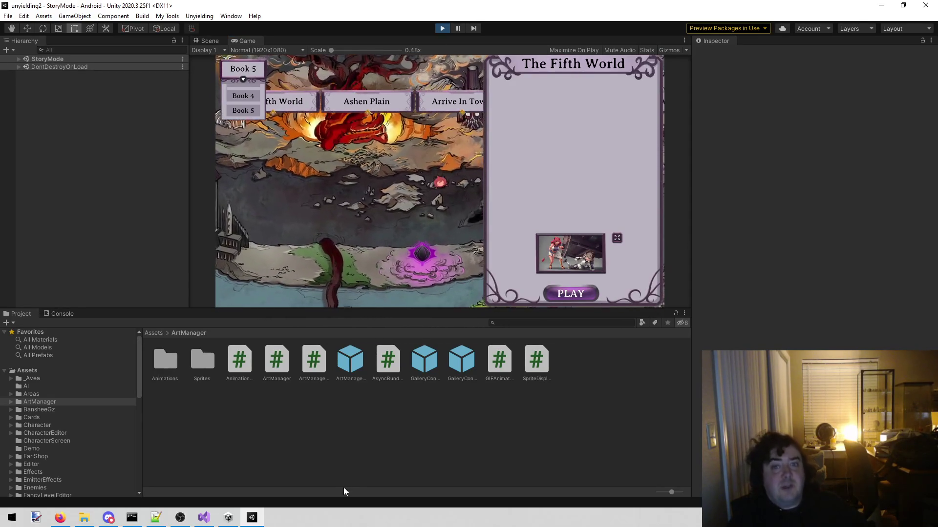
pyautogui.click(437, 28)
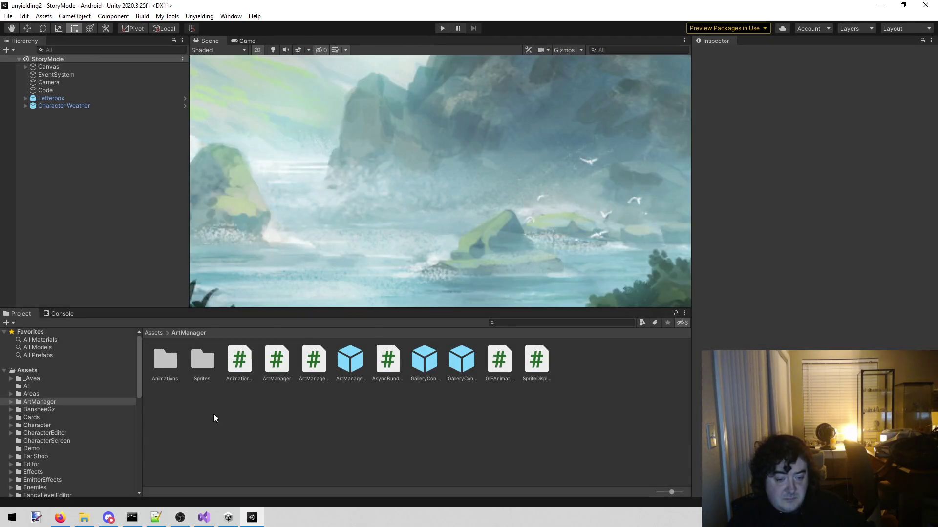
pyautogui.moveTo(228, 517)
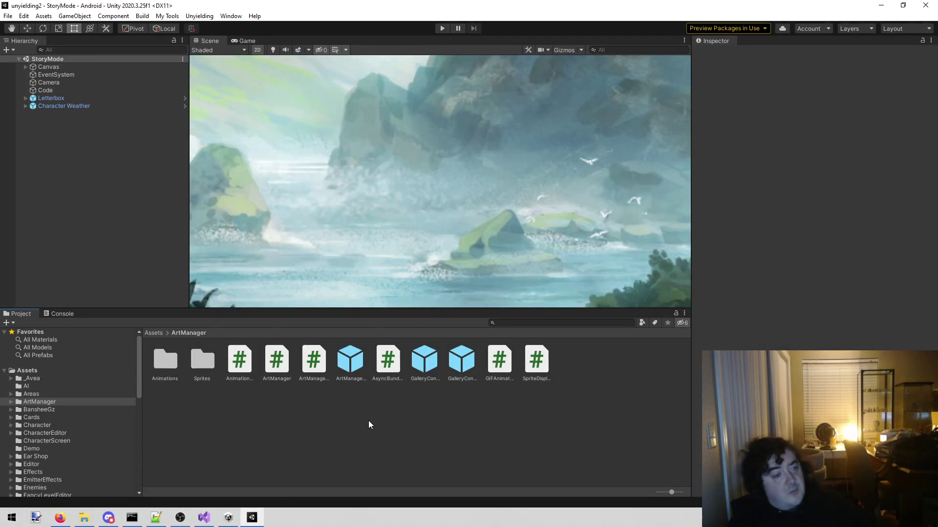